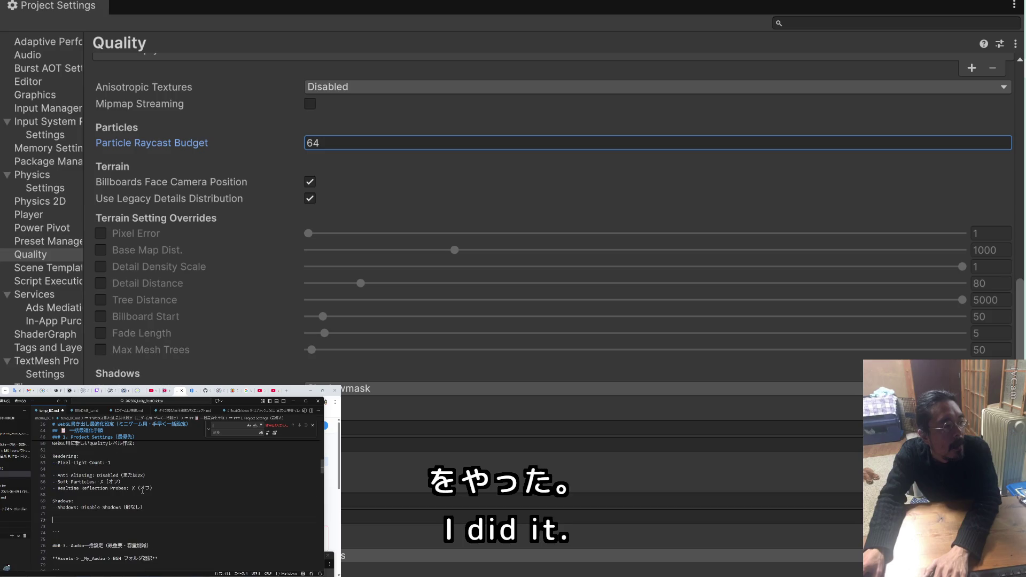
# Scroll through the notes, then close the Quality Project Settings window
pyautogui.scroll(-3, 142, 491)
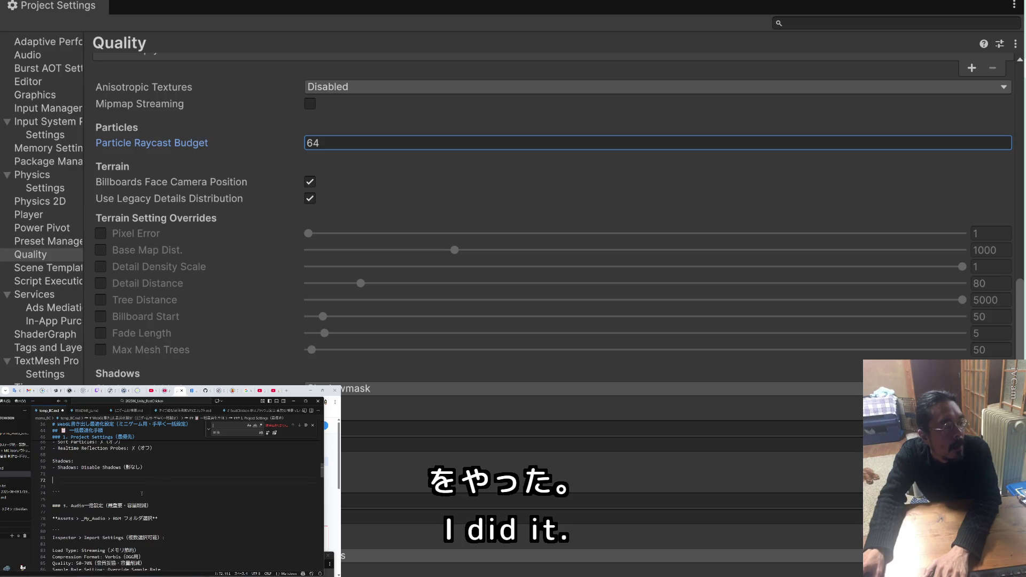
pyautogui.scroll(-1, 141, 493)
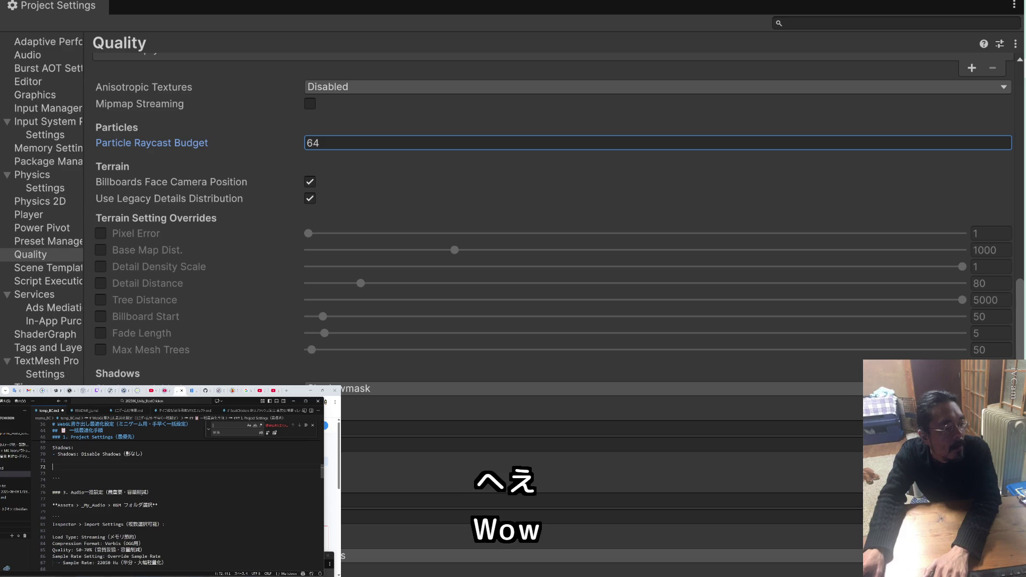
pyautogui.scroll(-2, 141, 493)
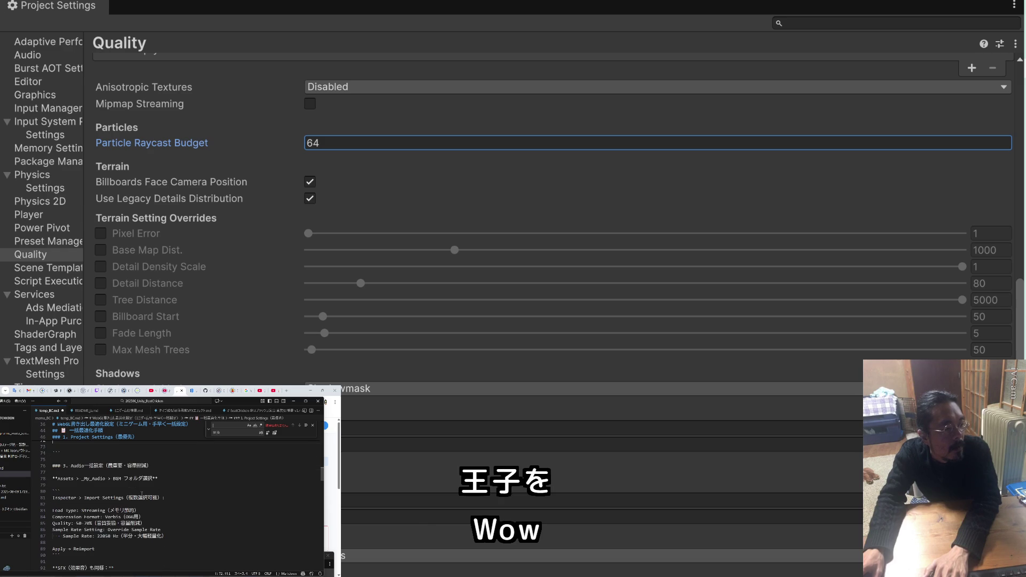
pyautogui.scroll(-1, 141, 493)
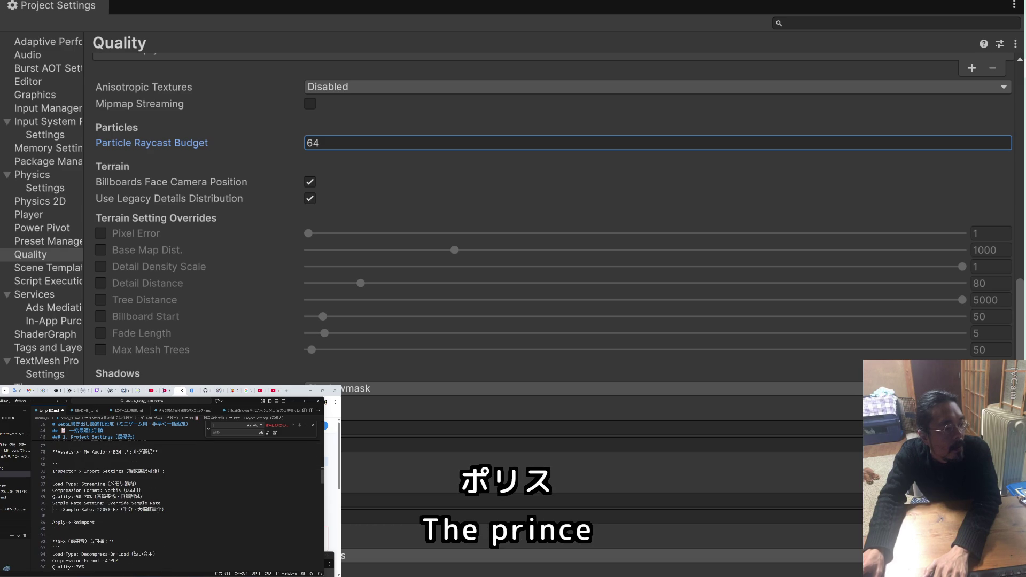
pyautogui.scroll(-2, 142, 492)
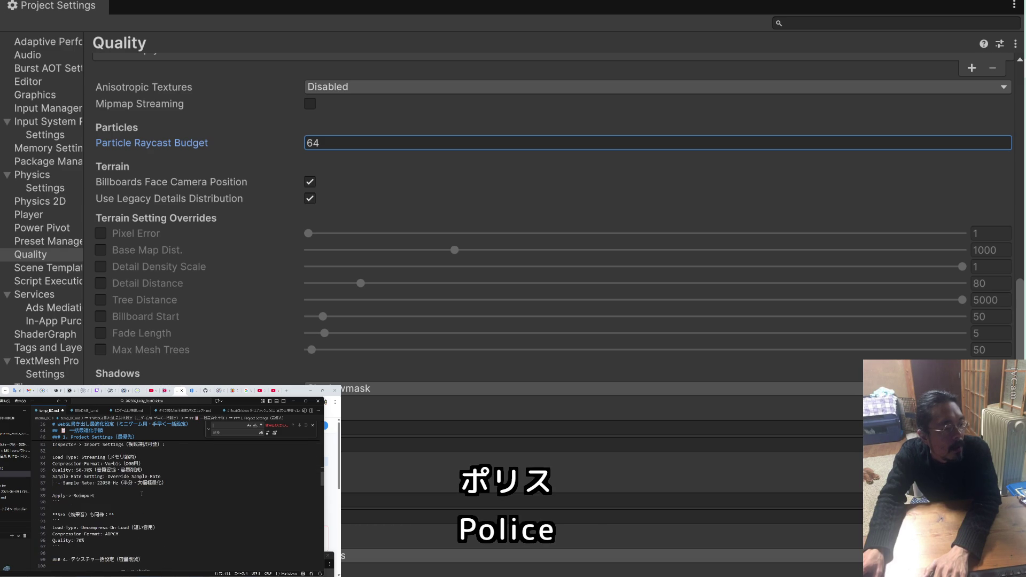
pyautogui.scroll(-4, 141, 493)
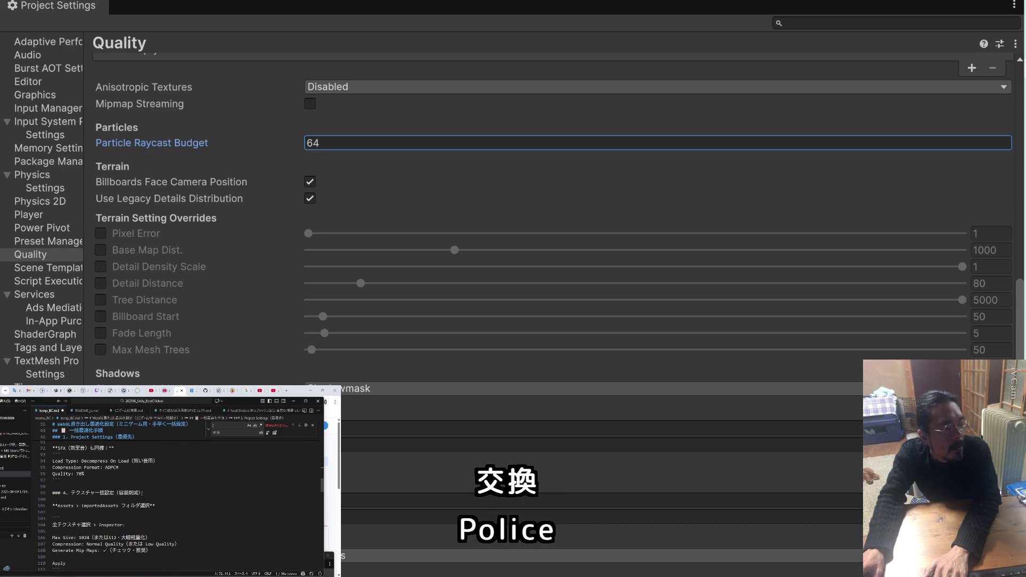
pyautogui.scroll(-1, 142, 493)
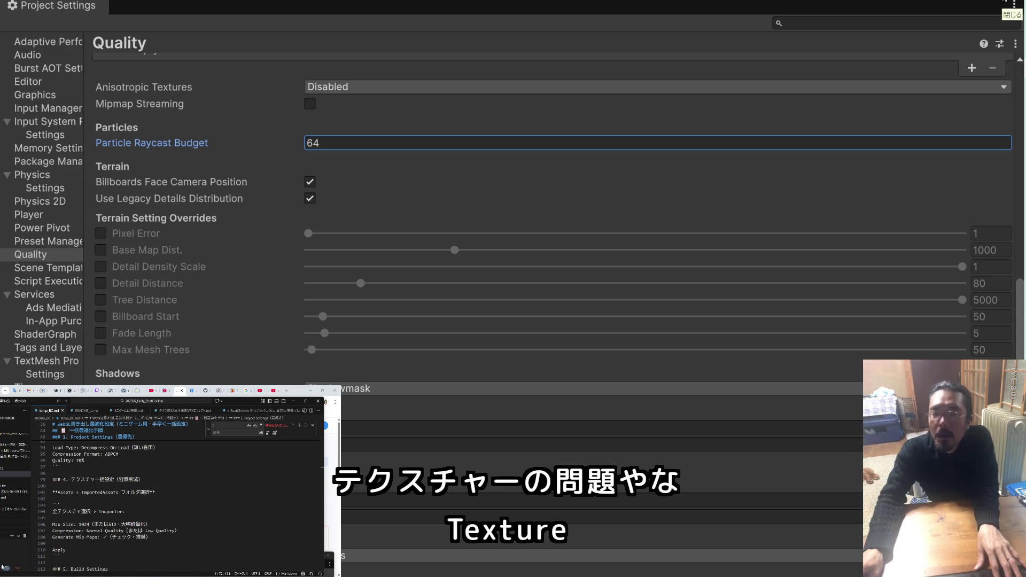
pyautogui.click(1004, 2)
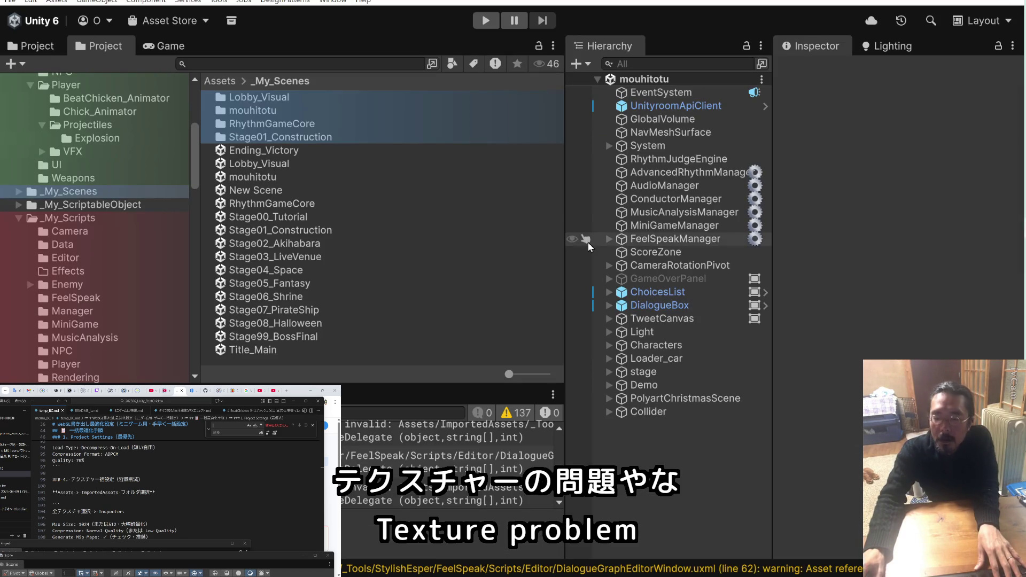
# Browse the editor menus to Window > Amazing Assets, listing Curved World and Resize Pro
pyautogui.scroll(-1, 163, 490)
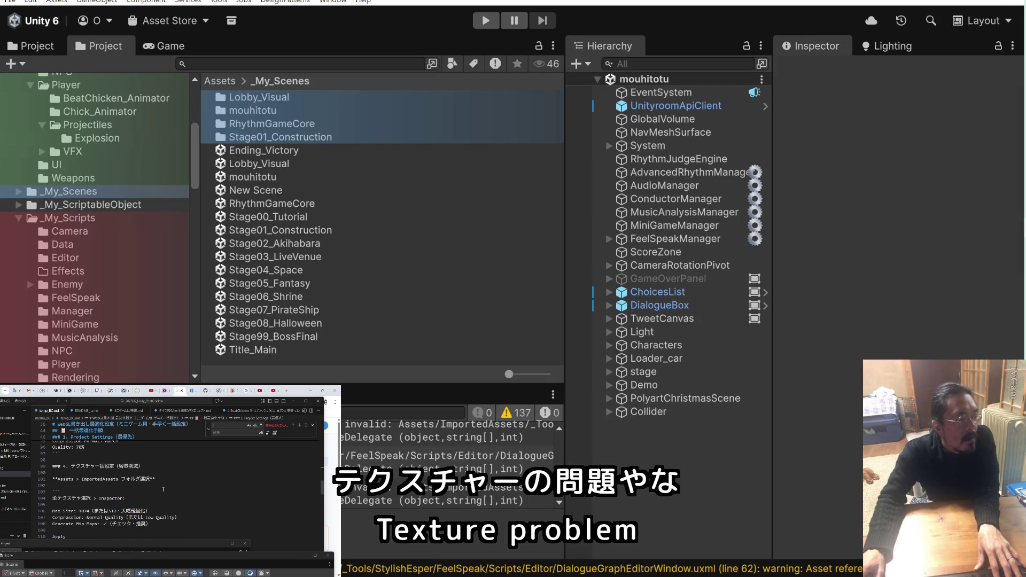
pyautogui.scroll(-1, 163, 489)
pyautogui.scroll(1, 163, 489)
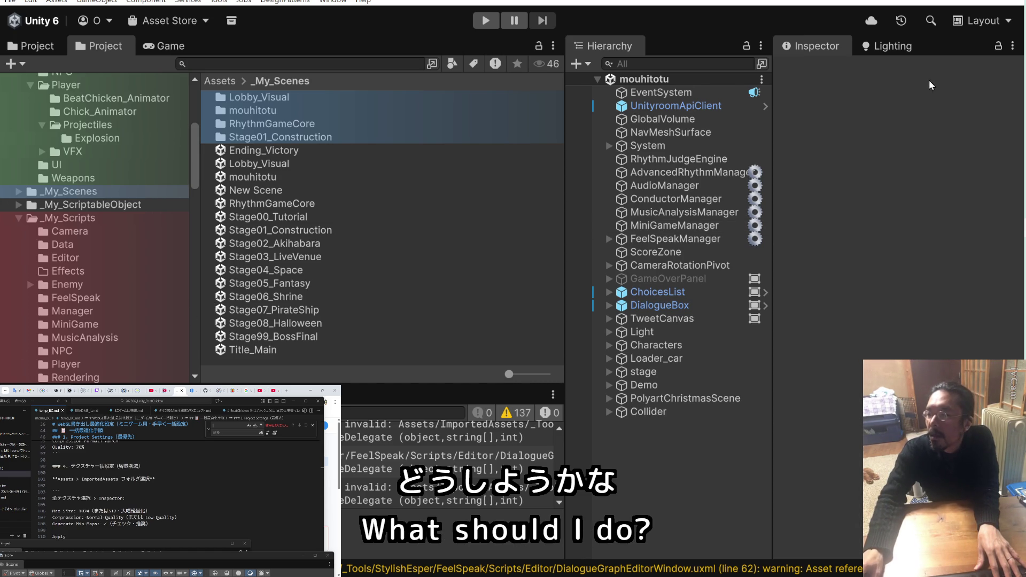
pyautogui.click(281, 3)
pyautogui.moveTo(333, 3)
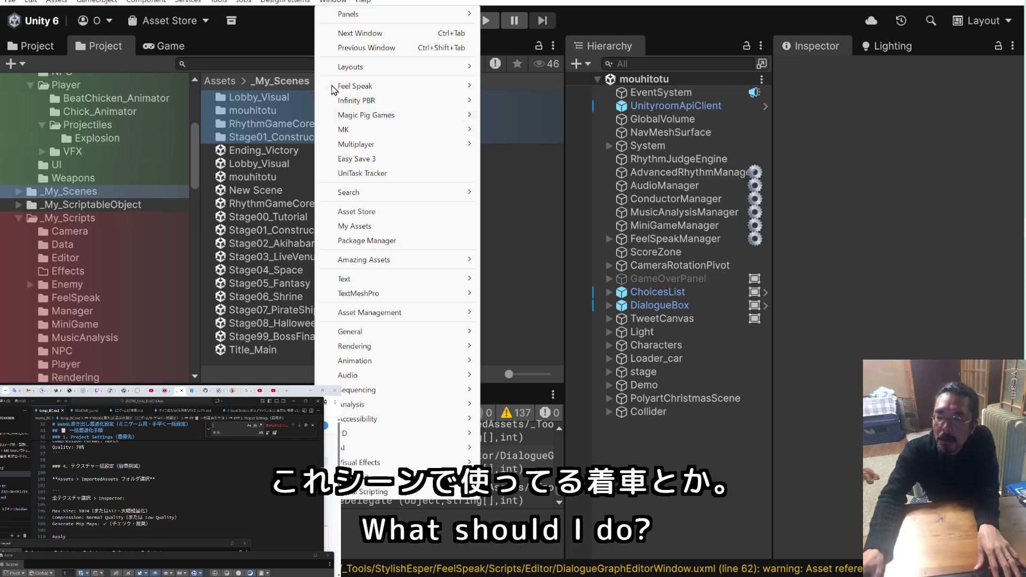
pyautogui.moveTo(370, 289)
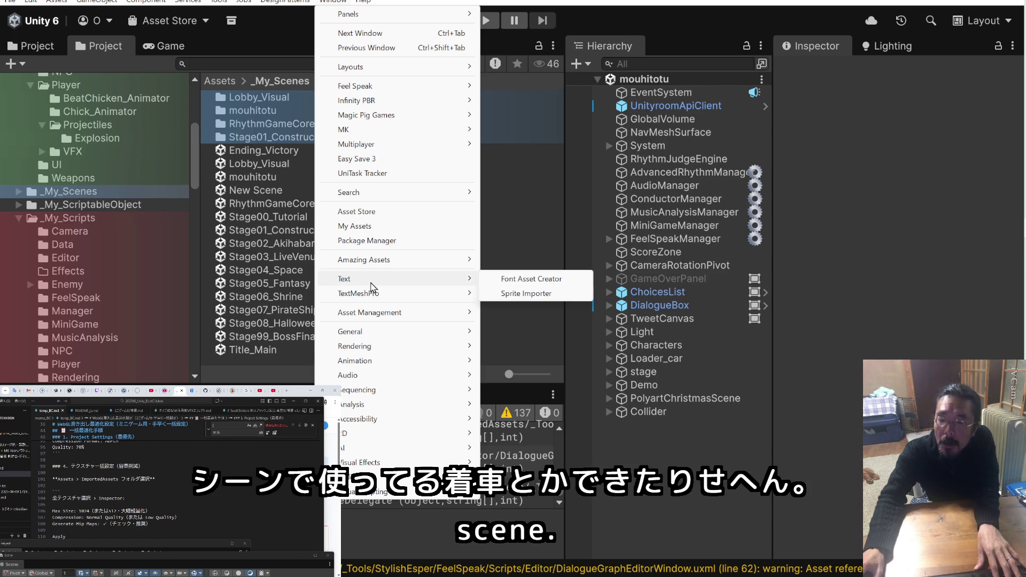
pyautogui.moveTo(211, 2)
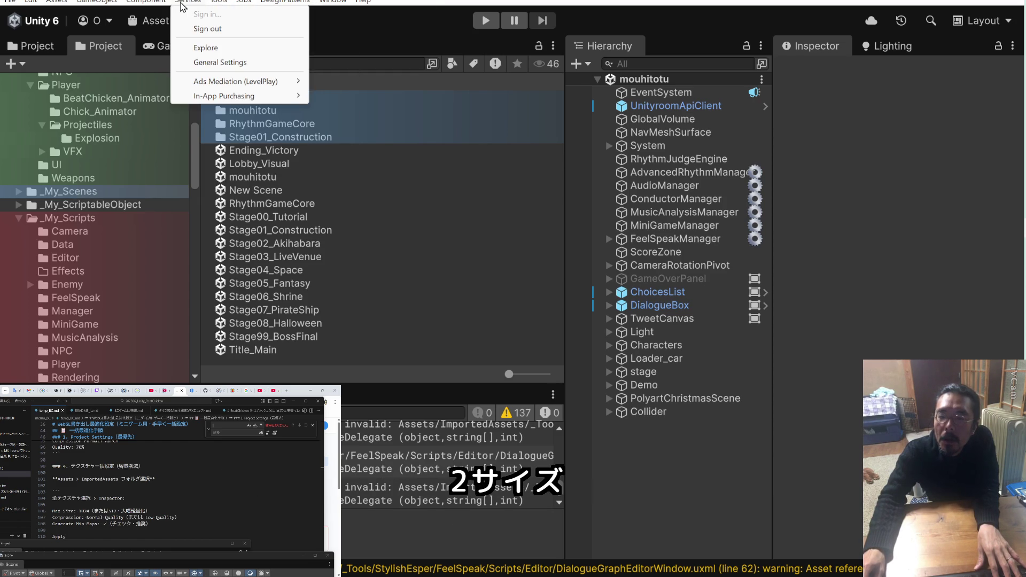
pyautogui.moveTo(110, 2)
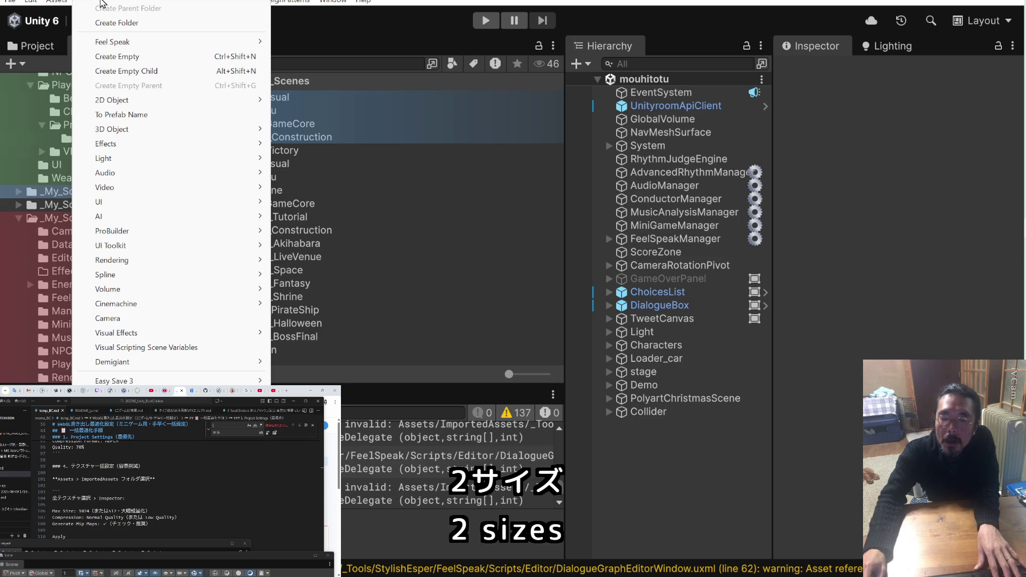
pyautogui.moveTo(66, 4)
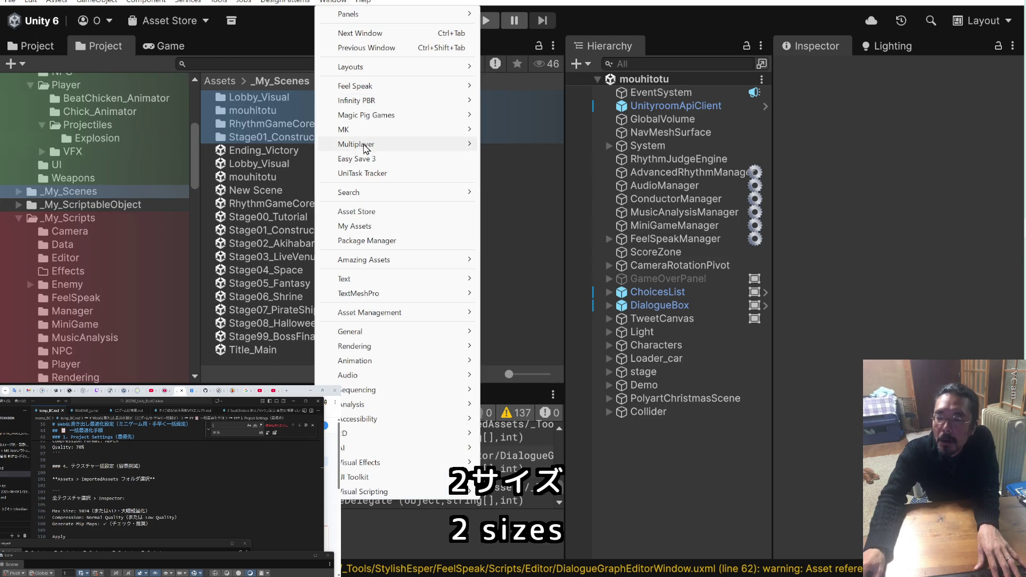
# Launch the Resize Pro texture resizer and move its window up and right
pyautogui.moveTo(376, 194)
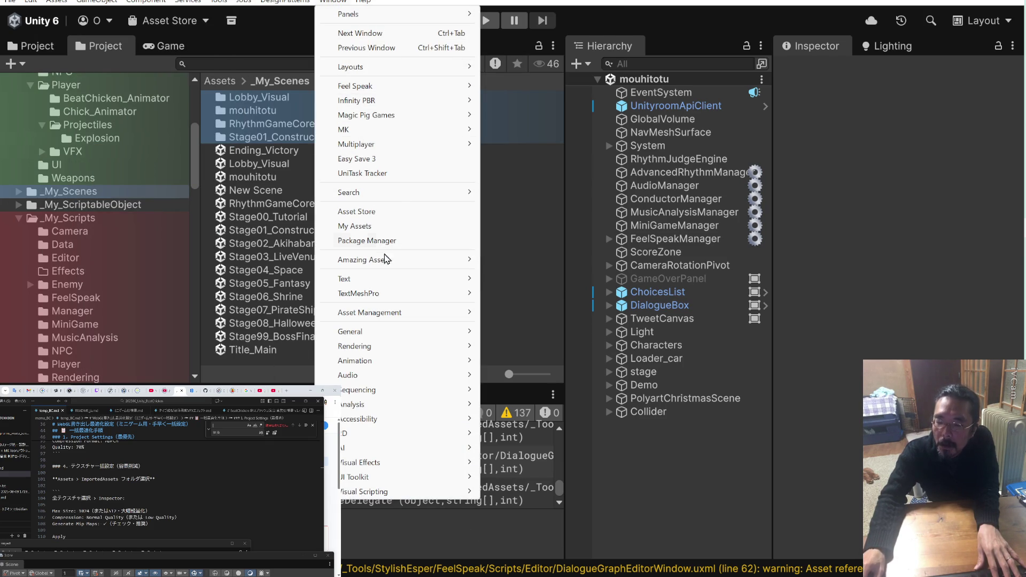
pyautogui.moveTo(385, 266)
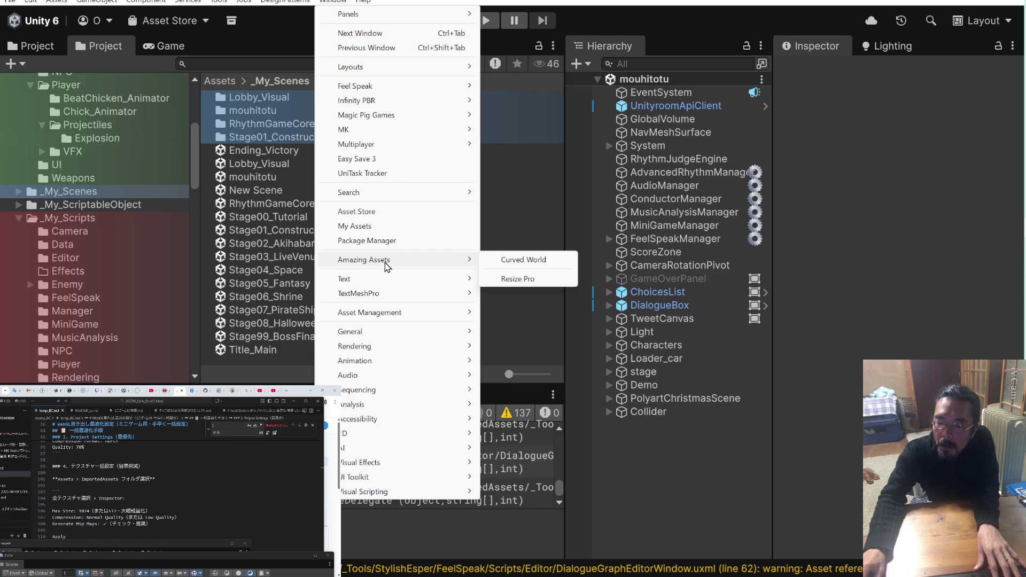
pyautogui.click(516, 278)
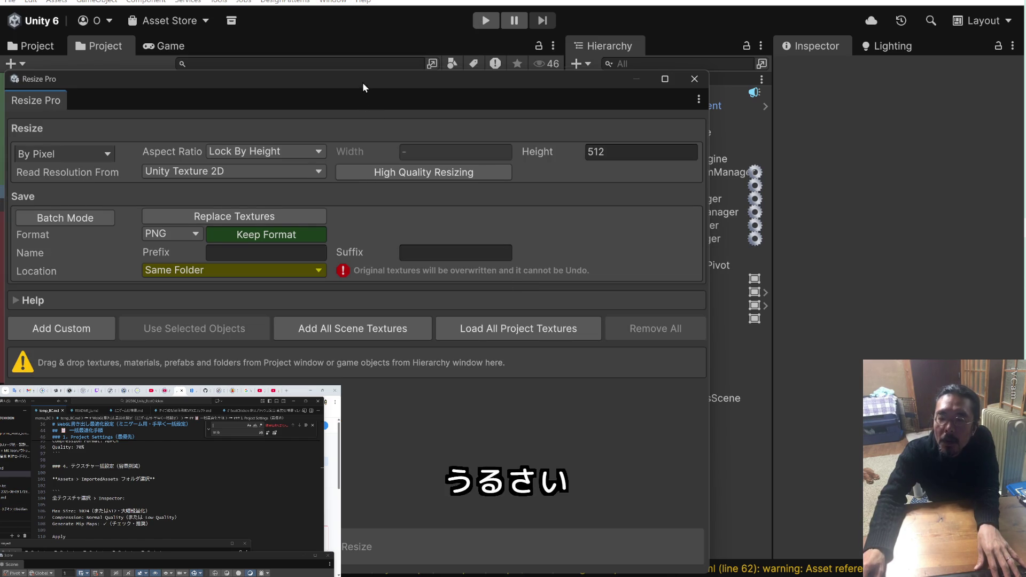
pyautogui.moveTo(362, 82)
pyautogui.mouseDown()
pyautogui.moveTo(456, 54)
pyautogui.moveTo(441, 50)
pyautogui.mouseUp()
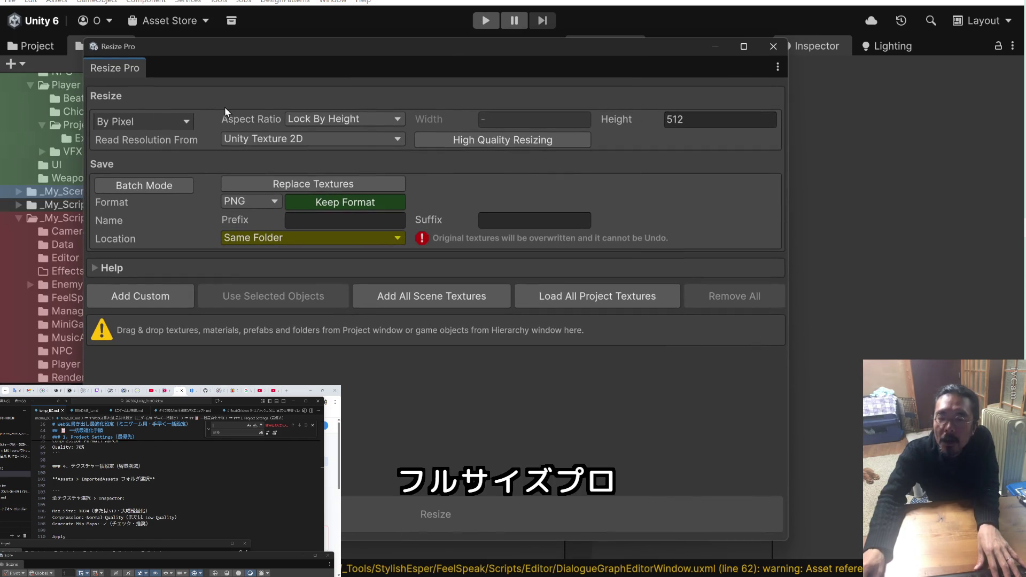
# Keep By Pixel mode and Lock By Height aspect ratio, then expand the Help foldout
pyautogui.click(188, 122)
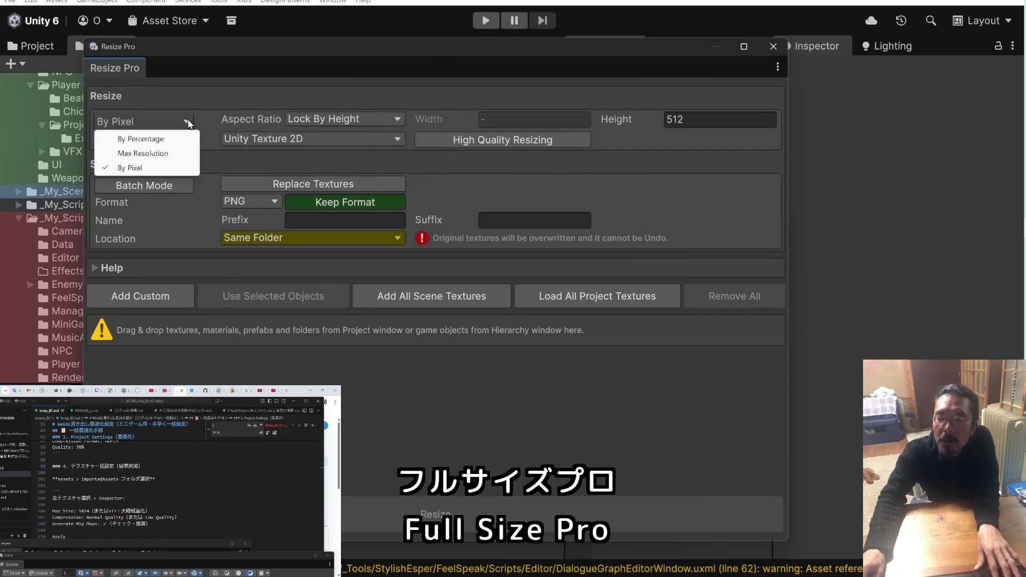
pyautogui.click(190, 91)
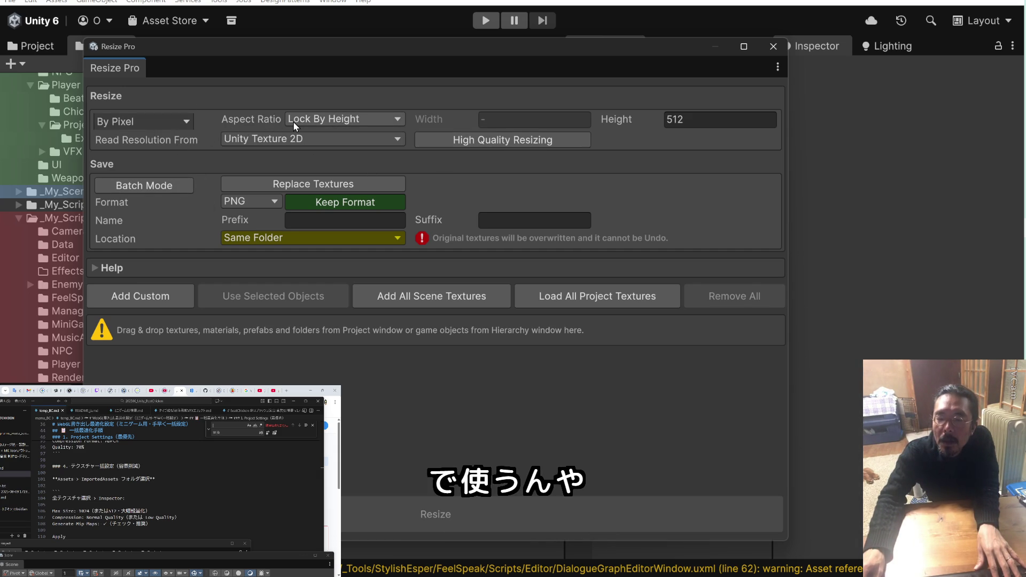
pyautogui.click(320, 124)
pyautogui.click(315, 88)
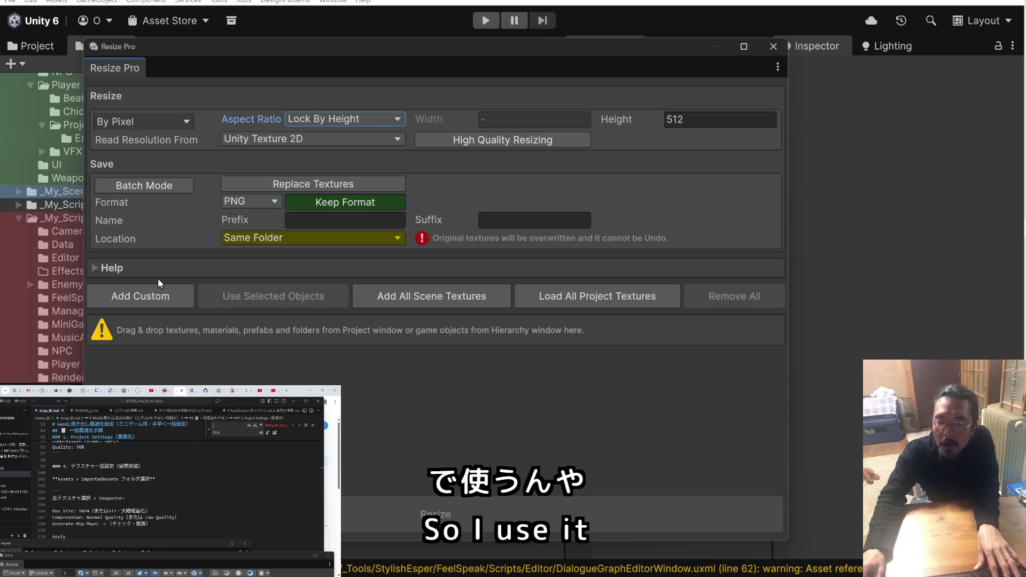
pyautogui.click(96, 268)
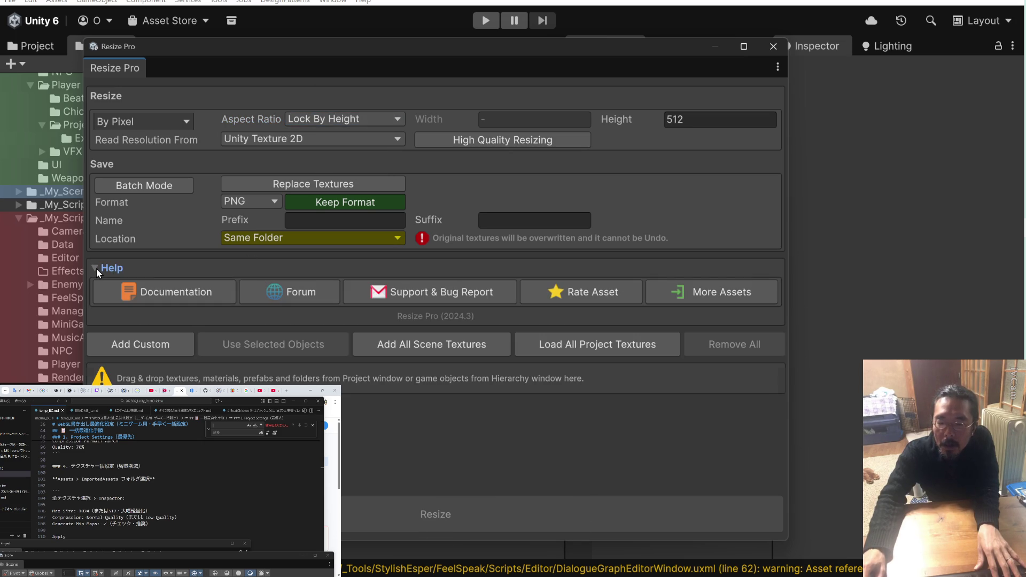
# Open the Resize Pro manual in Google Docs and scroll to its Resize options section
pyautogui.click(160, 290)
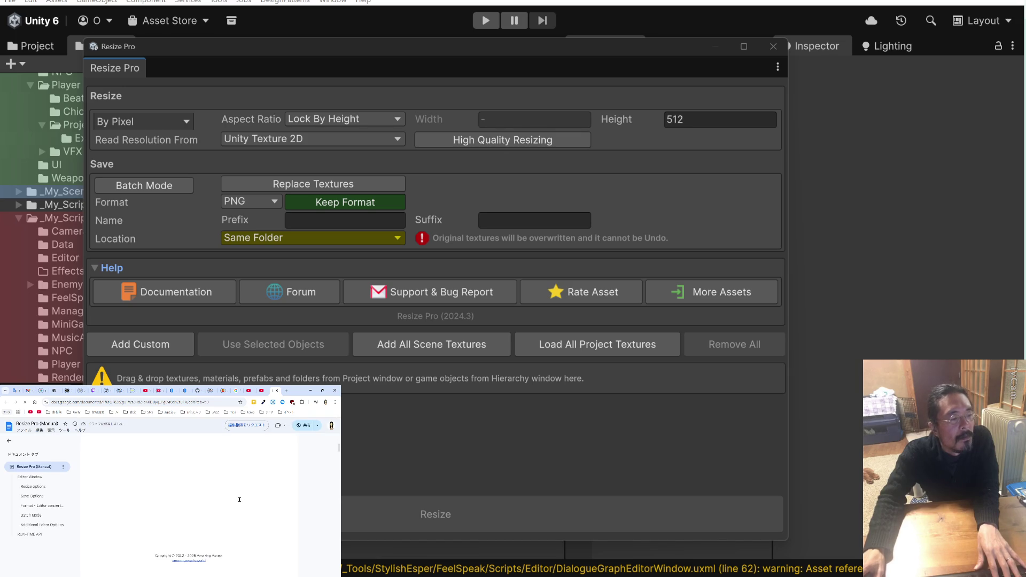
pyautogui.scroll(-5, 239, 499)
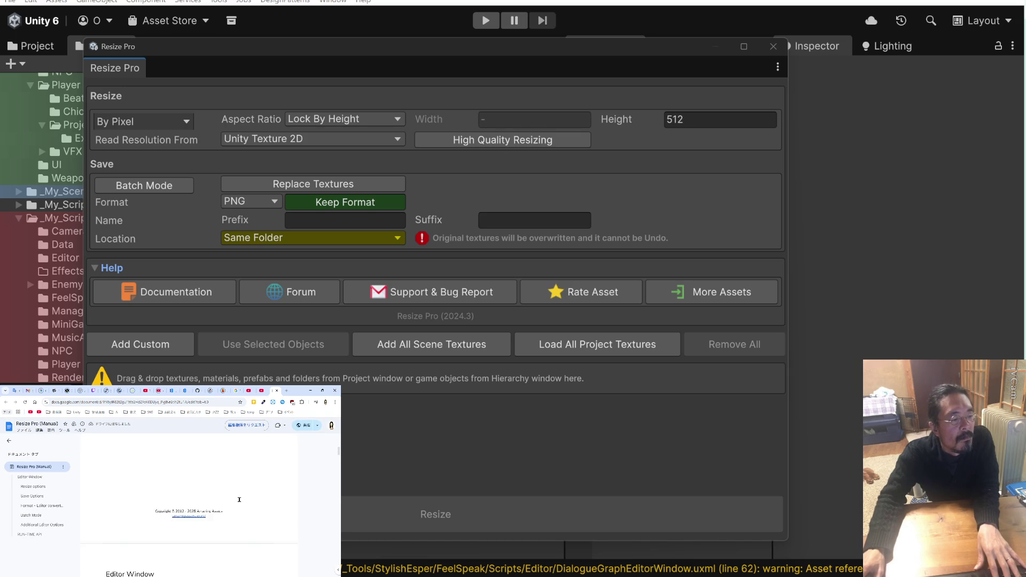
pyautogui.scroll(-10, 240, 500)
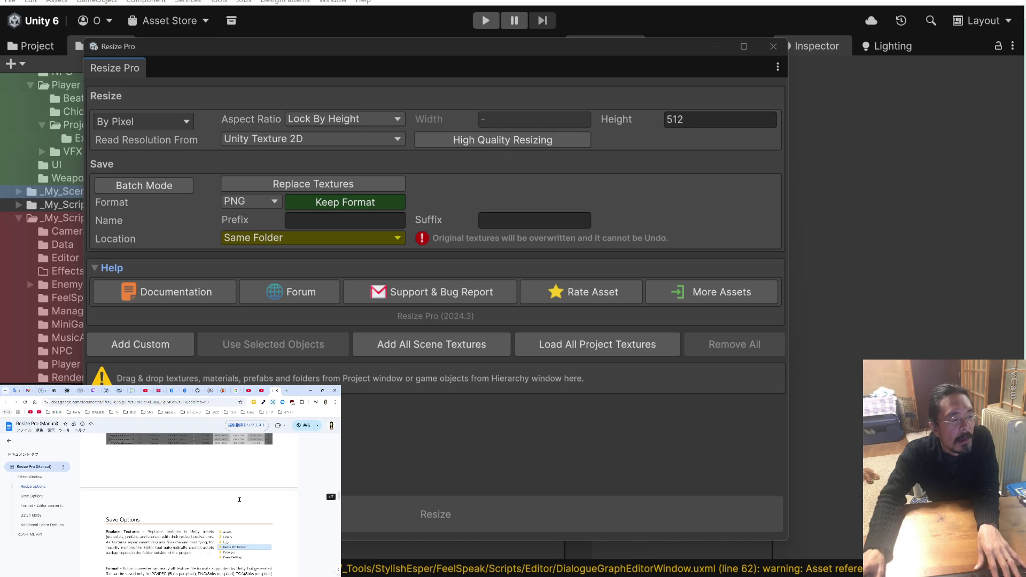
pyautogui.scroll(10, 239, 500)
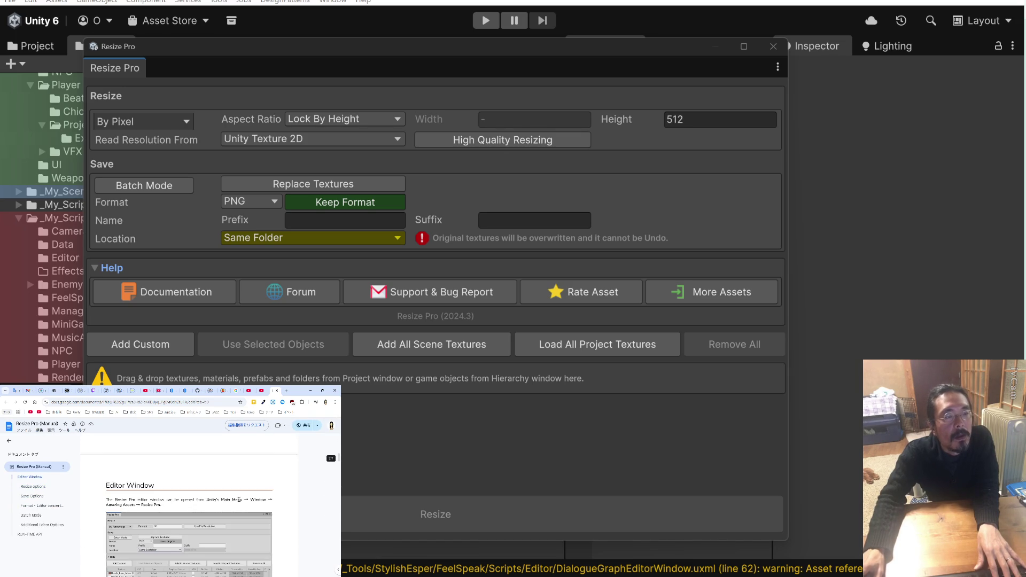
pyautogui.scroll(5, 239, 499)
pyautogui.scroll(-5, 239, 499)
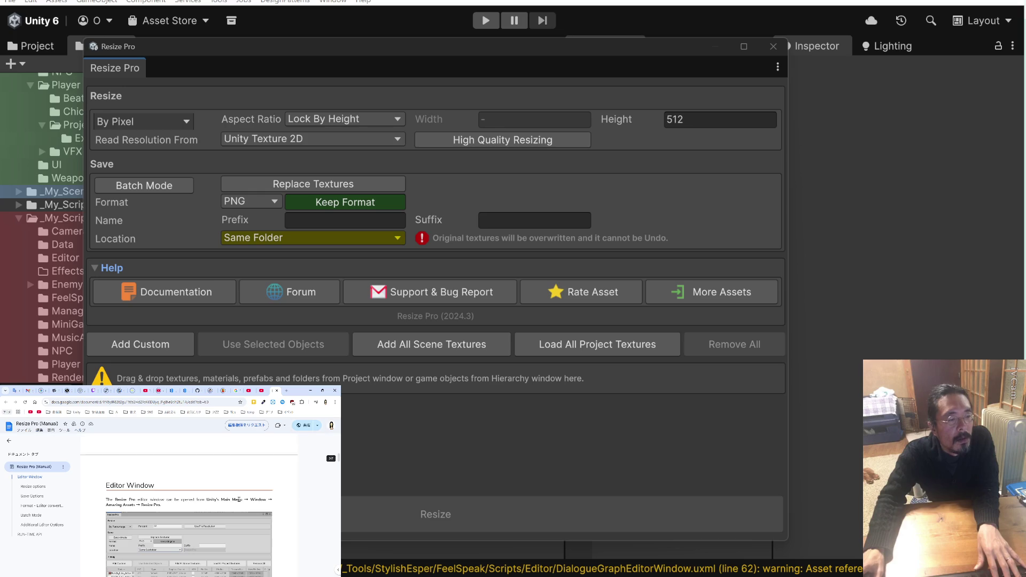
# Highlight the Percentage option description, copy the manual's URL, and switch to Claude
pyautogui.moveTo(239, 499); pyautogui.dragTo(178, 497)
pyautogui.scroll(-5, 177, 494)
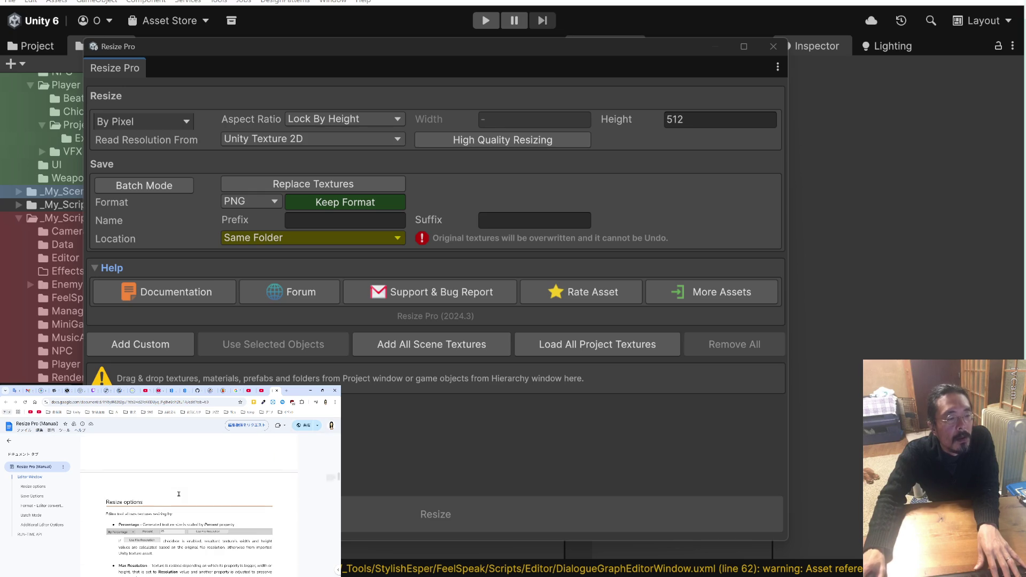
pyautogui.moveTo(217, 525); pyautogui.dragTo(113, 523)
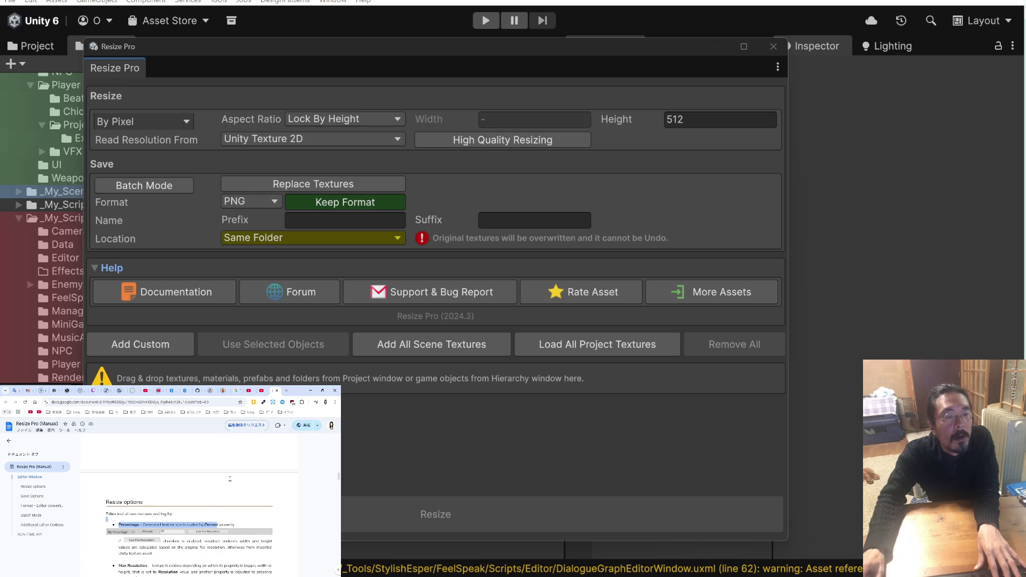
pyautogui.click(211, 401)
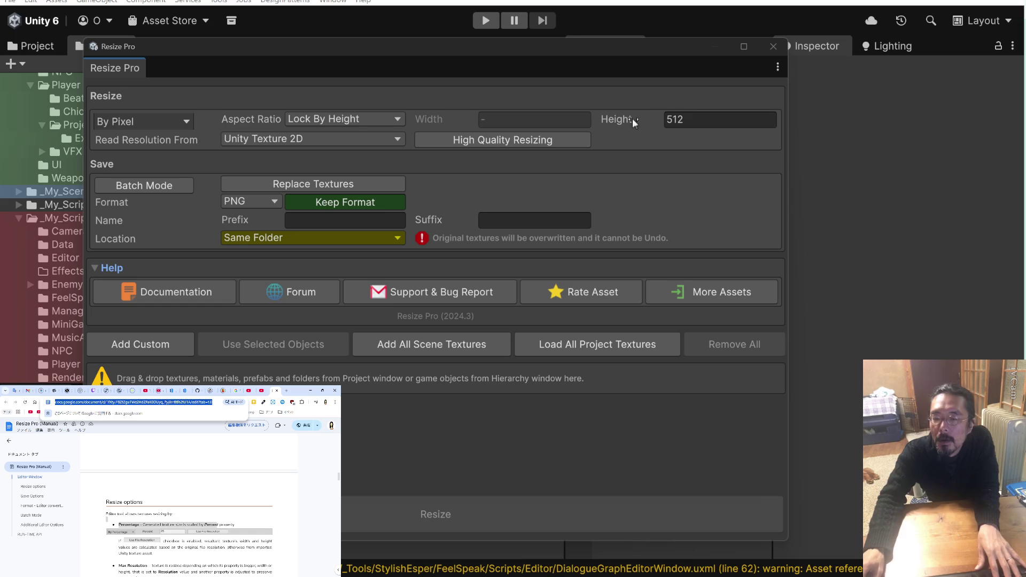
pyautogui.hotkey('alt', 'Tab')
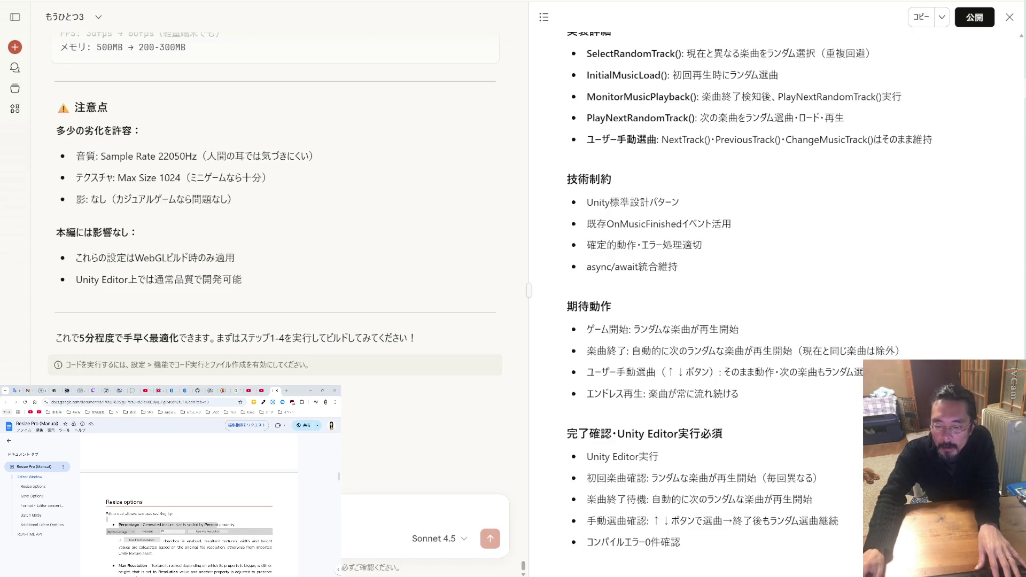
# Paste the manual link into Claude's message with a new line, then close Unity's Resize Pro window
pyautogui.click(59, 538)
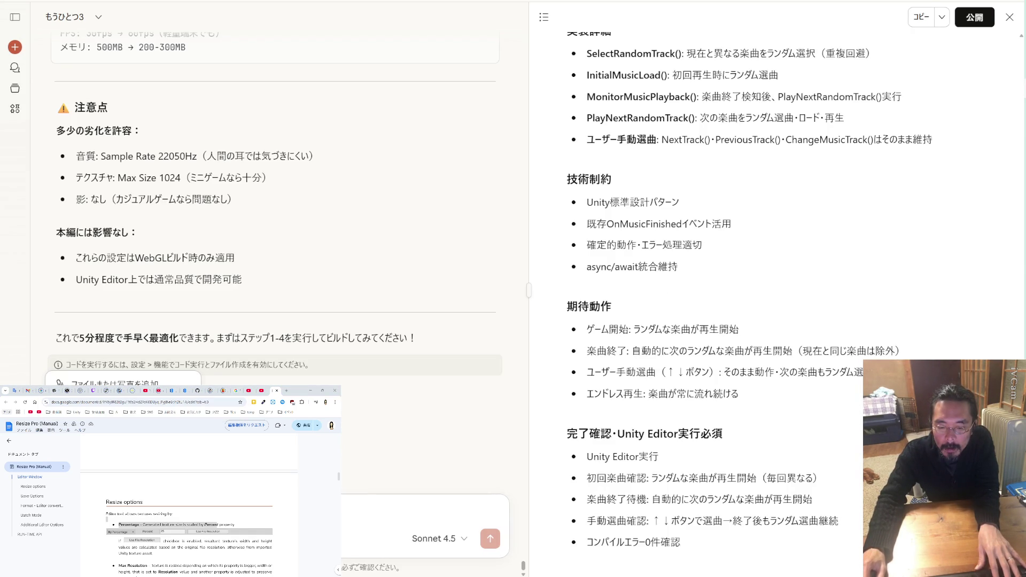
pyautogui.press('Escape')
pyautogui.hotkey('ctrl', 'v')
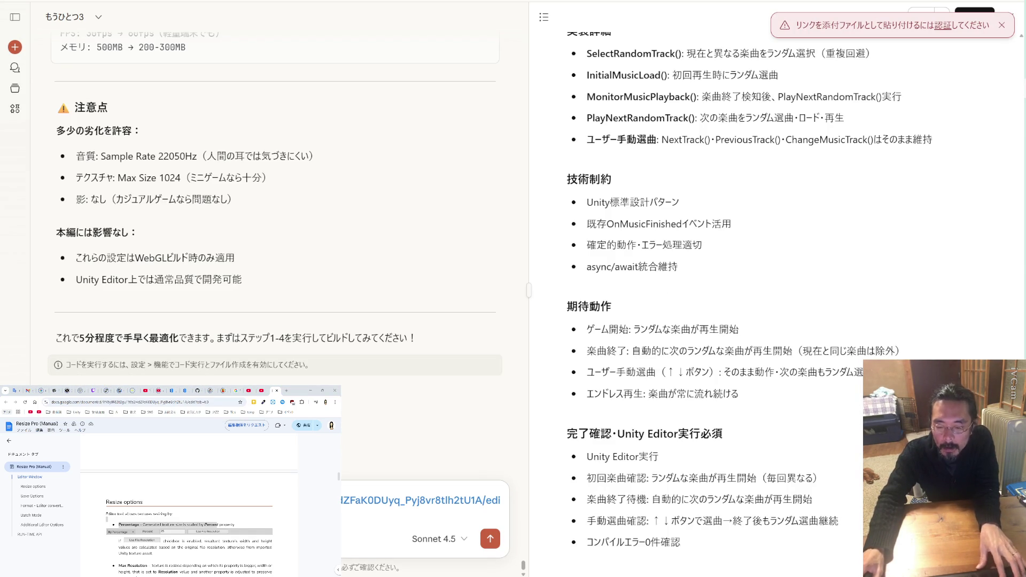
pyautogui.hotkey('shift', 'Return')
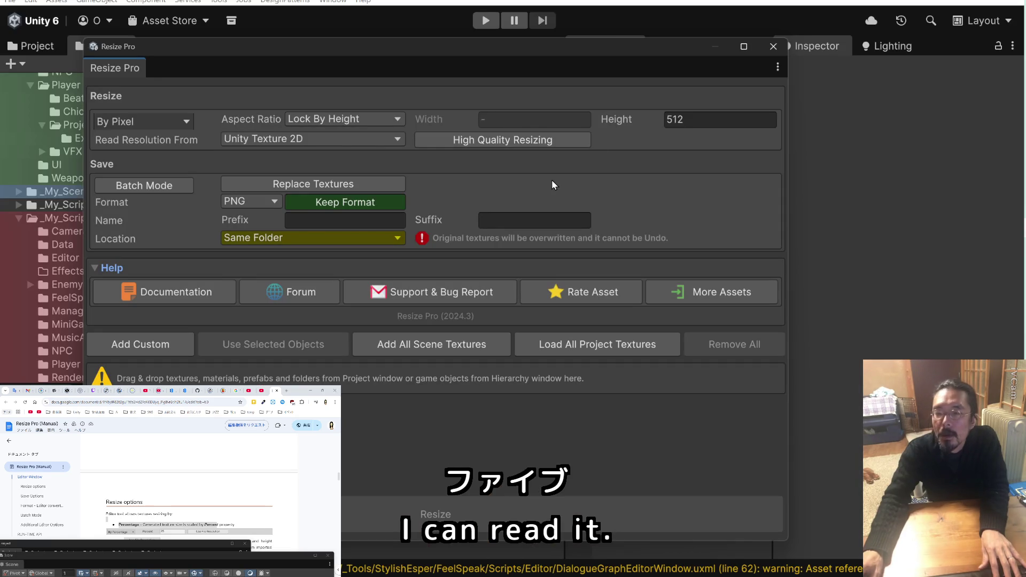
pyautogui.click(774, 47)
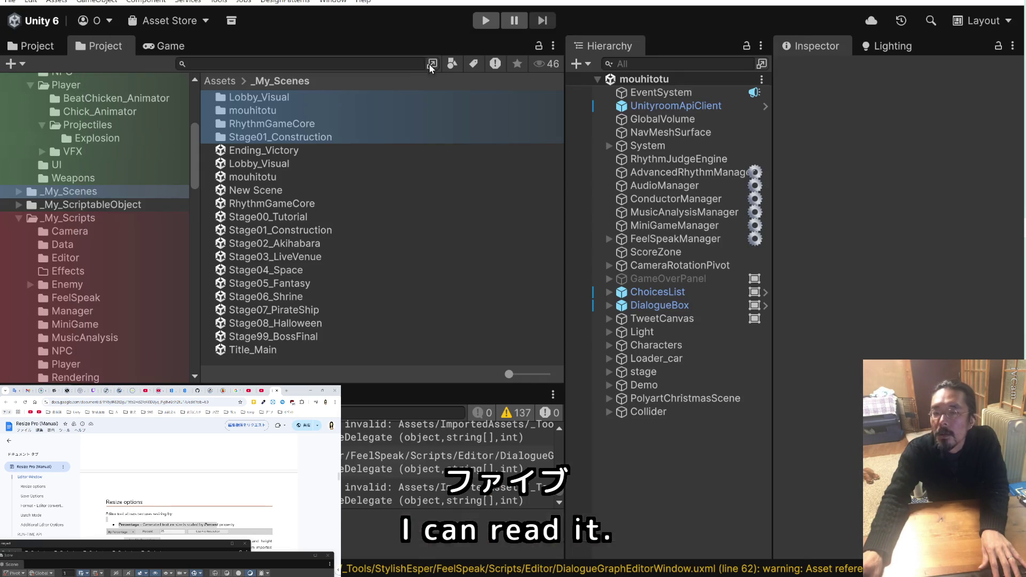
pyautogui.click(340, 4)
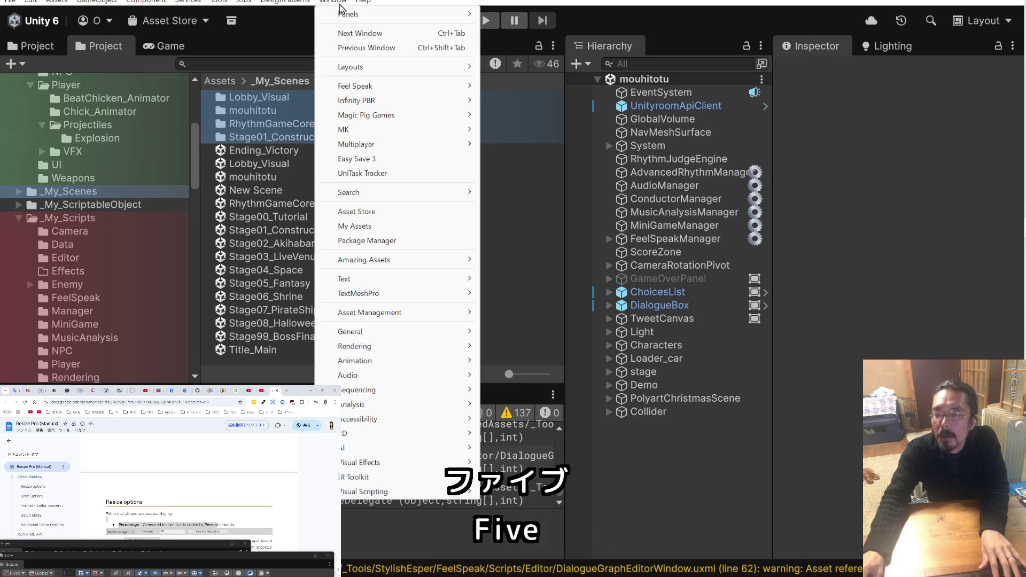
# In Package Manager's Updates list, download Resize Pro 2025.1 and start importing it
pyautogui.click(383, 241)
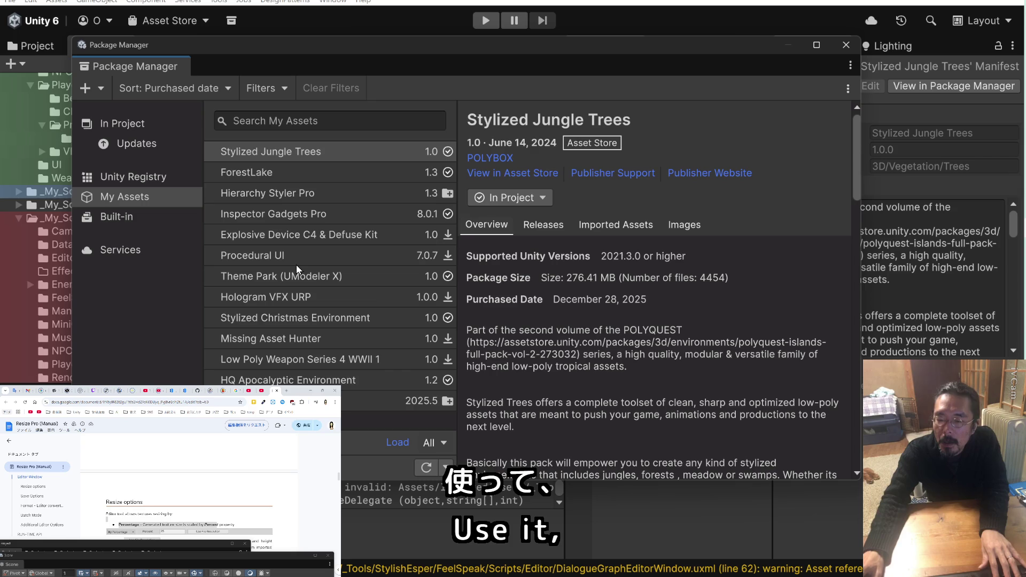
pyautogui.click(154, 144)
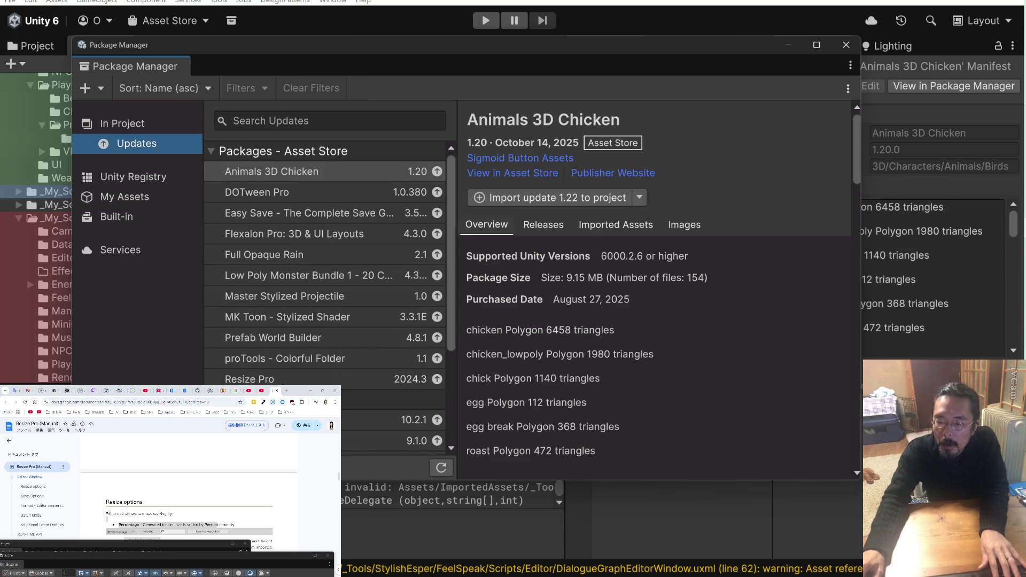
pyautogui.click(256, 381)
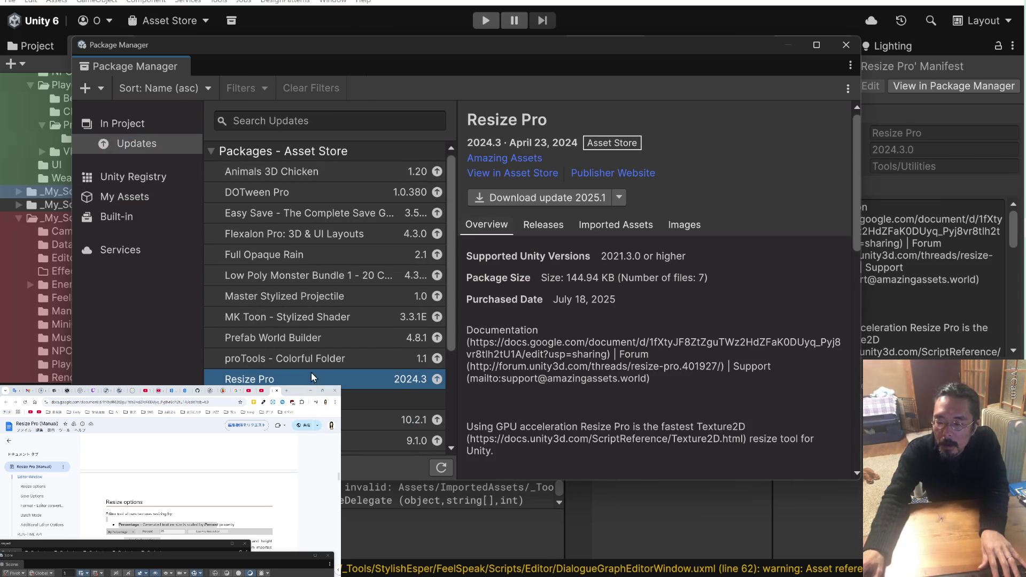
pyautogui.click(532, 193)
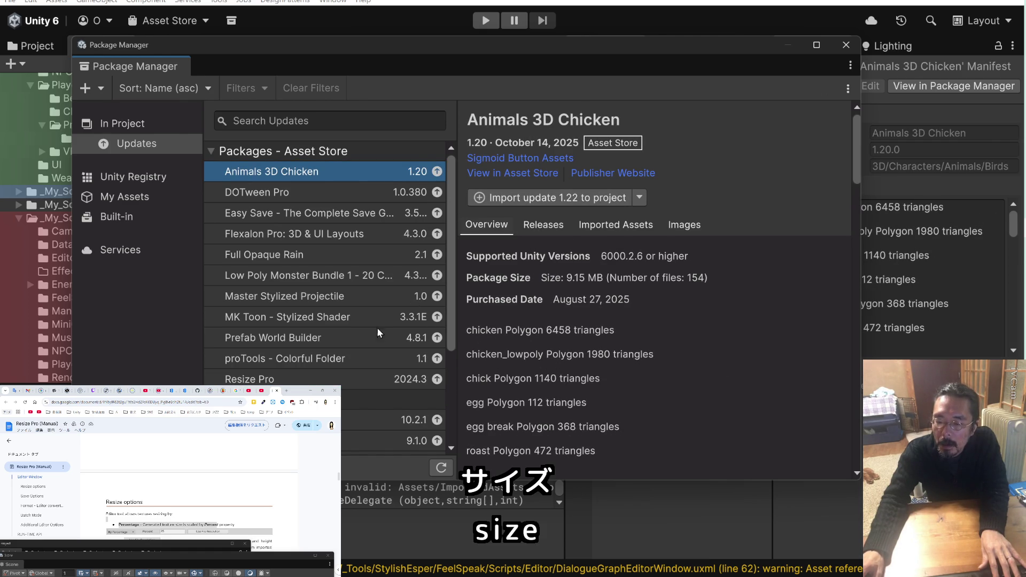
pyautogui.click(344, 376)
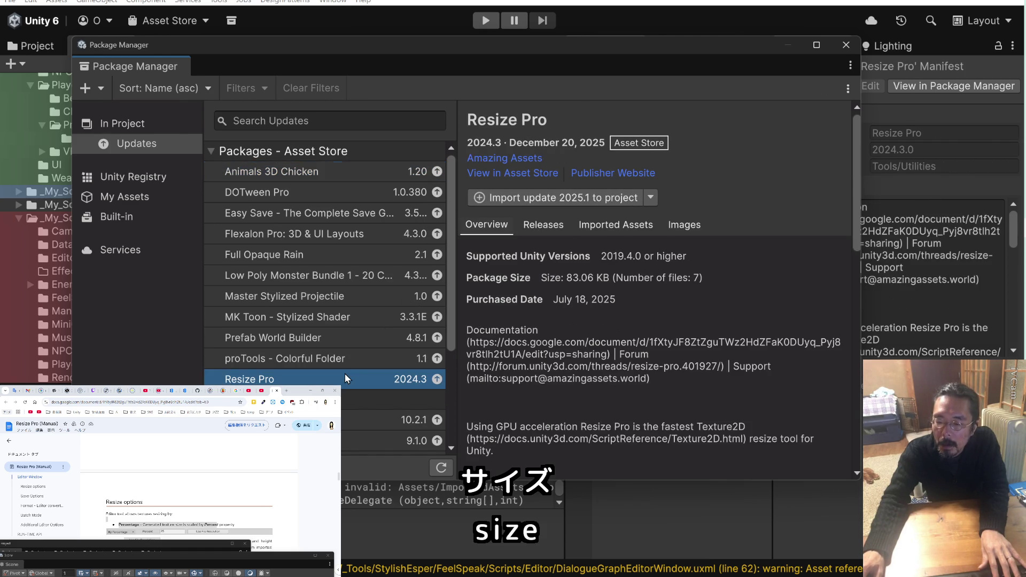
pyautogui.click(569, 198)
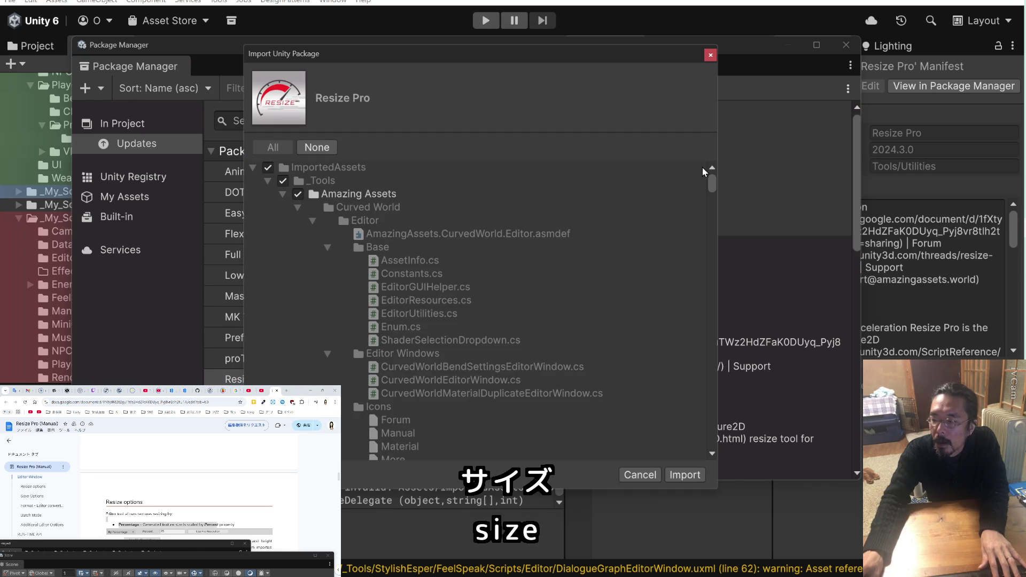
# Import all Resize Pro 2025.1 files and accept the API Updater's assembly update
pyautogui.moveTo(713, 179); pyautogui.dragTo(706, 447)
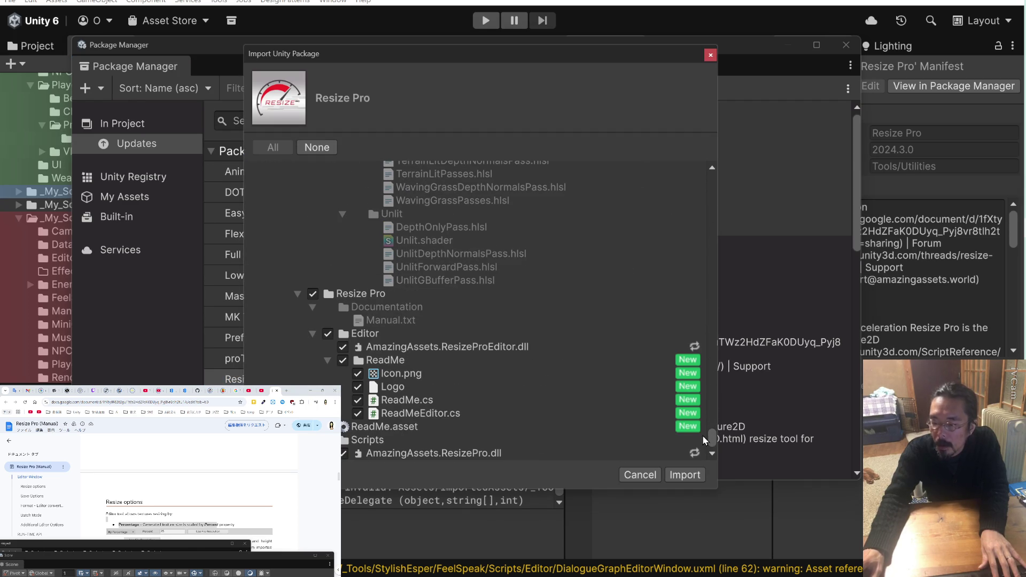
pyautogui.click(697, 473)
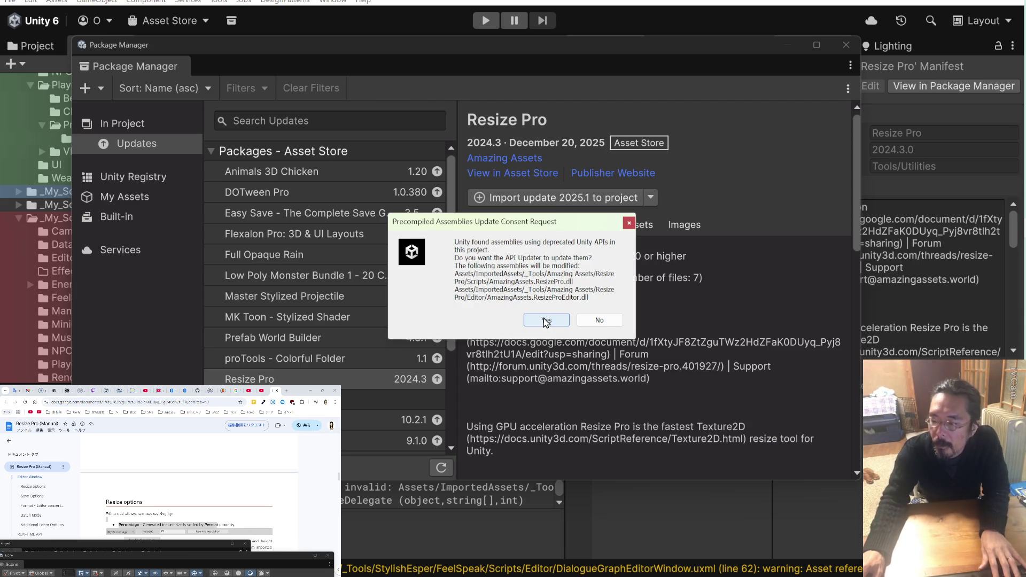
pyautogui.click(546, 320)
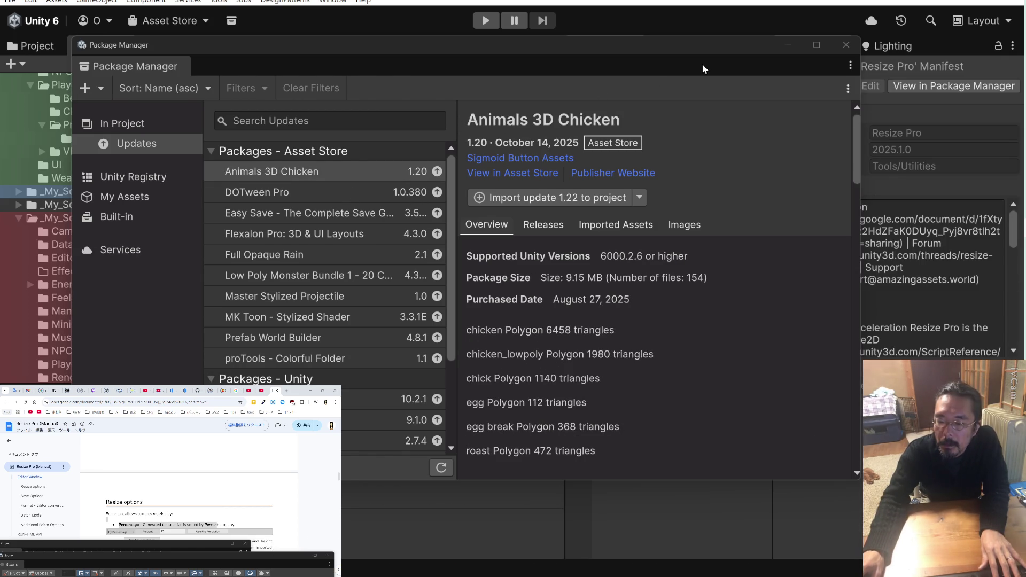
# Close the Package Manager, then play-test the mouhitotu scene and stop it
pyautogui.click(846, 45)
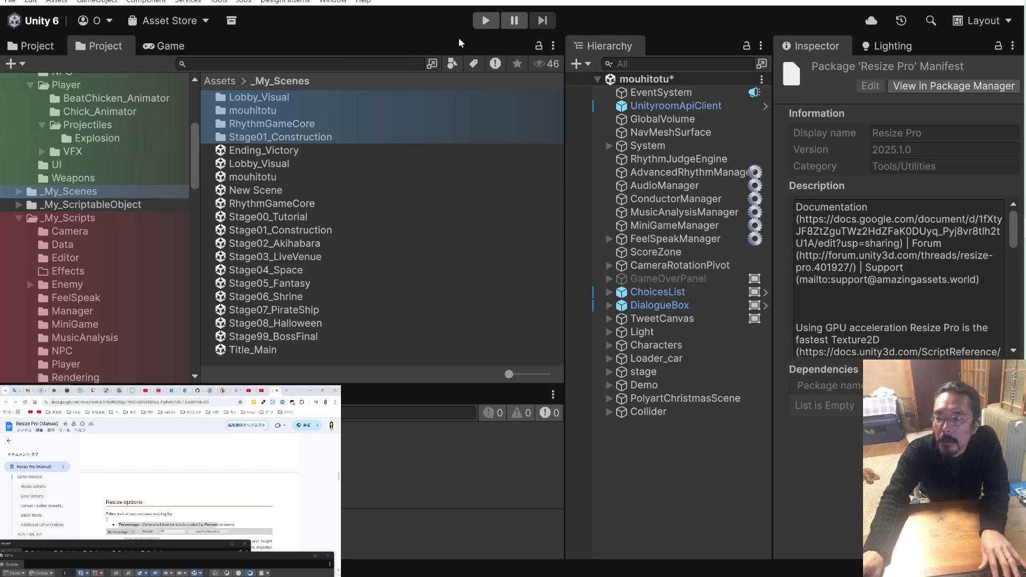
pyautogui.click(483, 21)
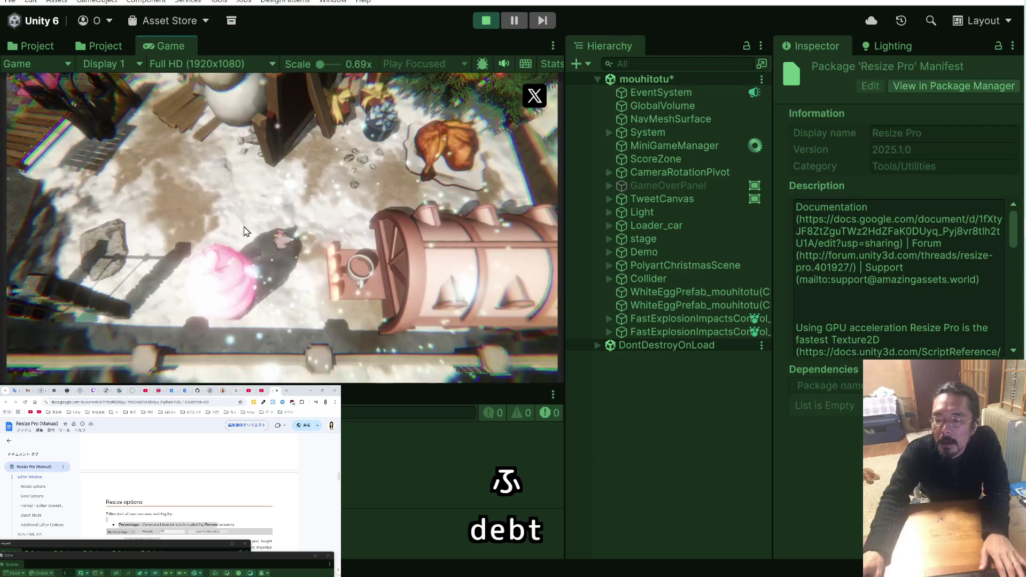
pyautogui.click(486, 22)
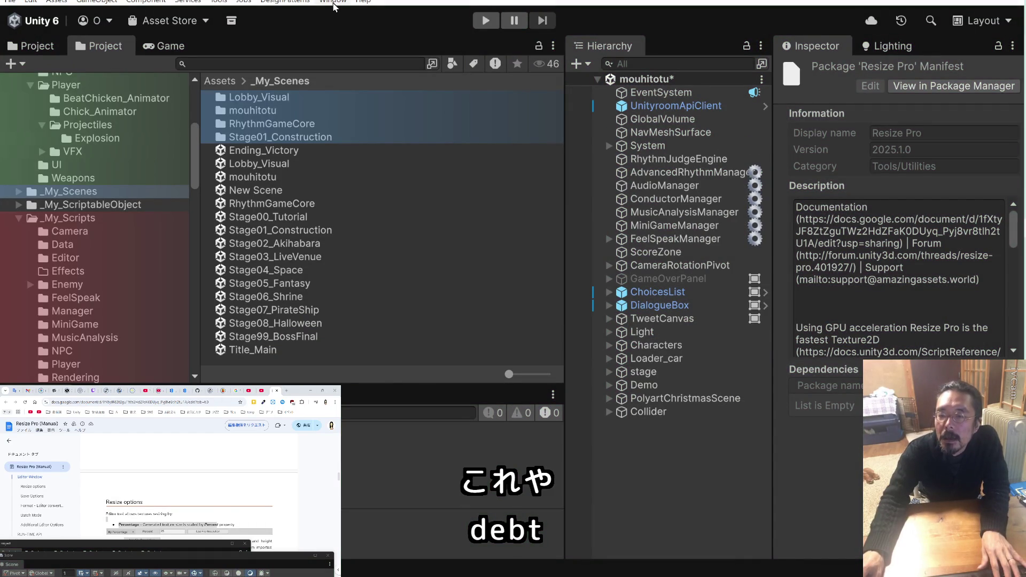
# Open the Window menu to locate the Resize Pro entry
pyautogui.click(332, 5)
pyautogui.click(333, 6)
pyautogui.click(333, 7)
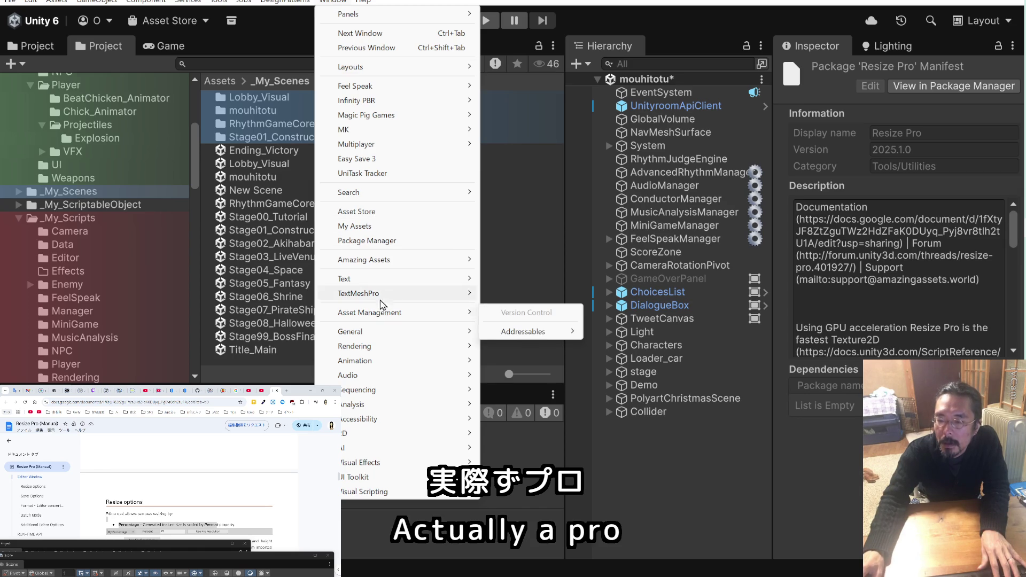
pyautogui.moveTo(385, 202)
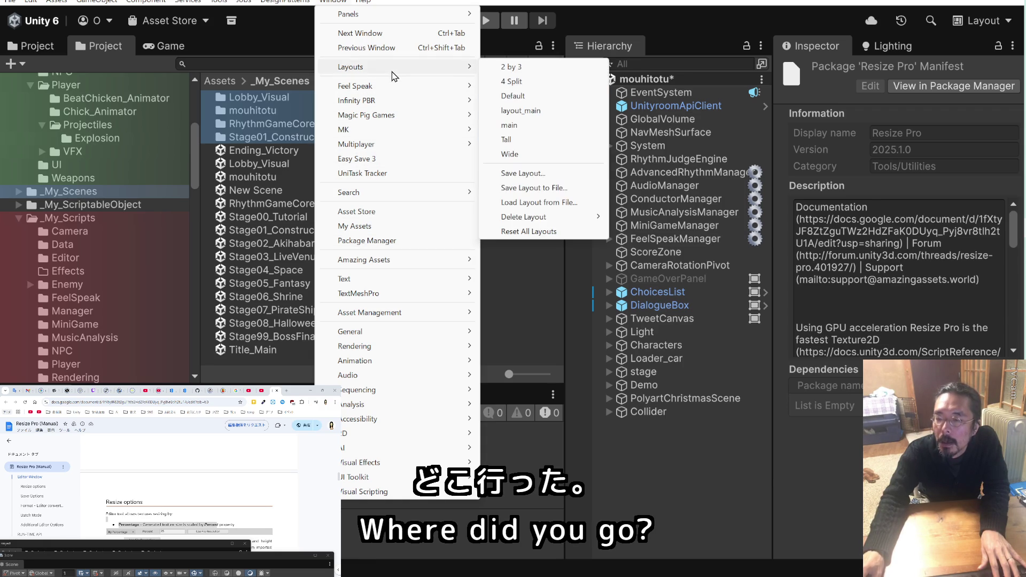
pyautogui.moveTo(385, 263)
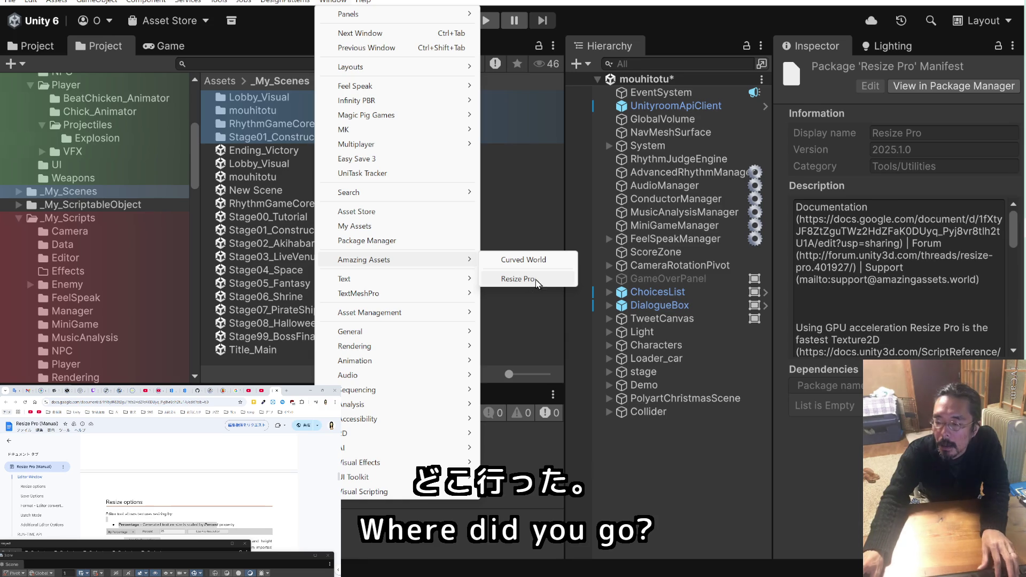
# Snip a screenshot showing where Resize Pro opens, then return to the Claude chat
pyautogui.press('super+shift+s')
pyautogui.moveTo(544, 271); pyautogui.dragTo(493, 292)
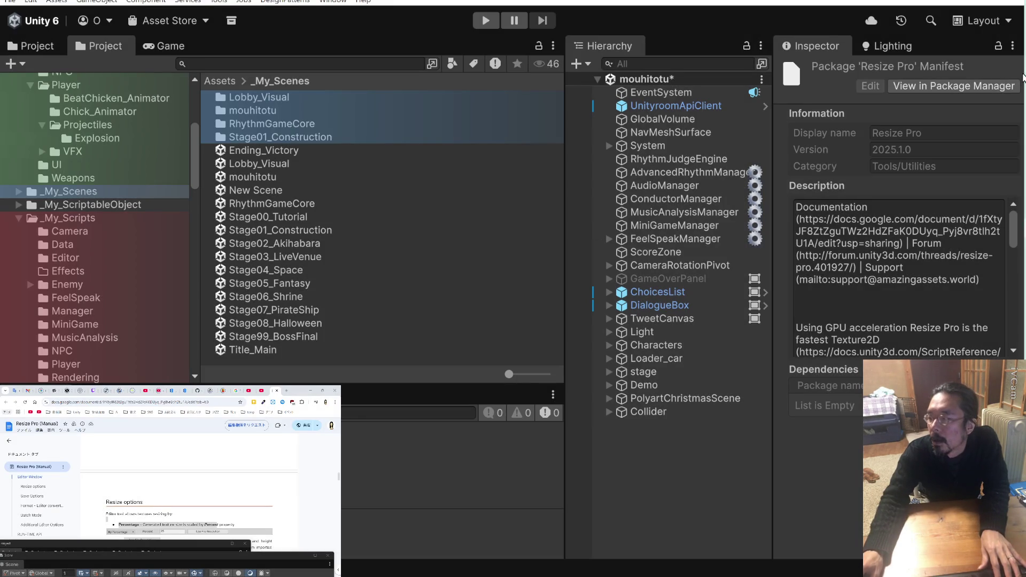
pyautogui.hotkey('alt', 'Tab')
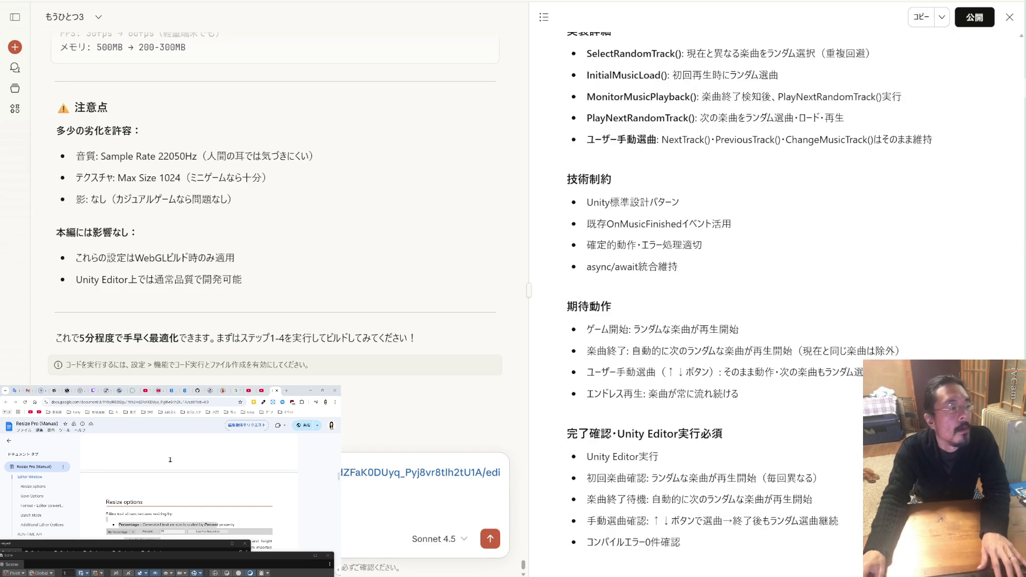
# Send Claude a Japanese question asking whether the scene's テクスチャ can be picked out (選び出したりできます)
pyautogui.click(123, 502)
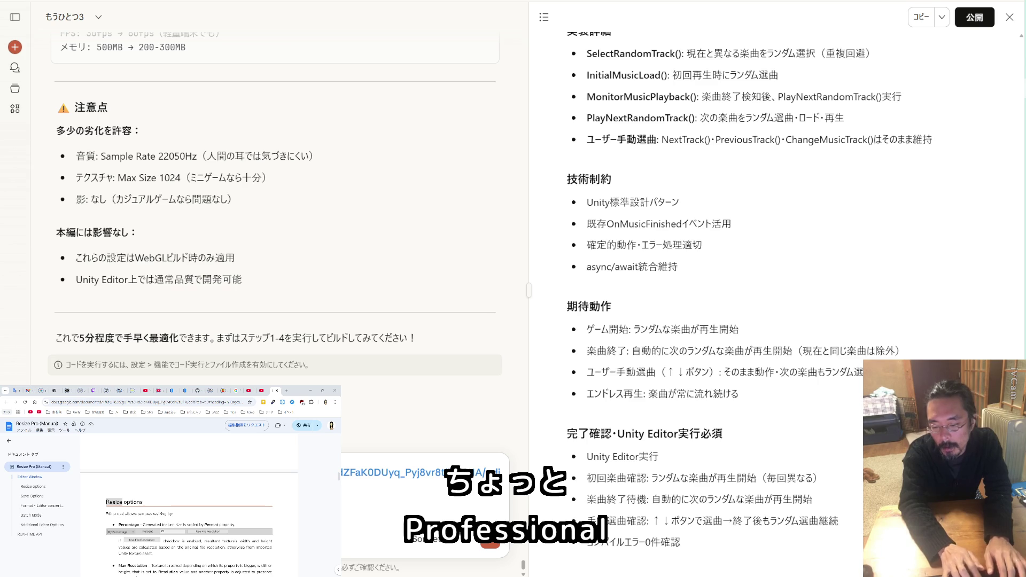
pyautogui.press('space')
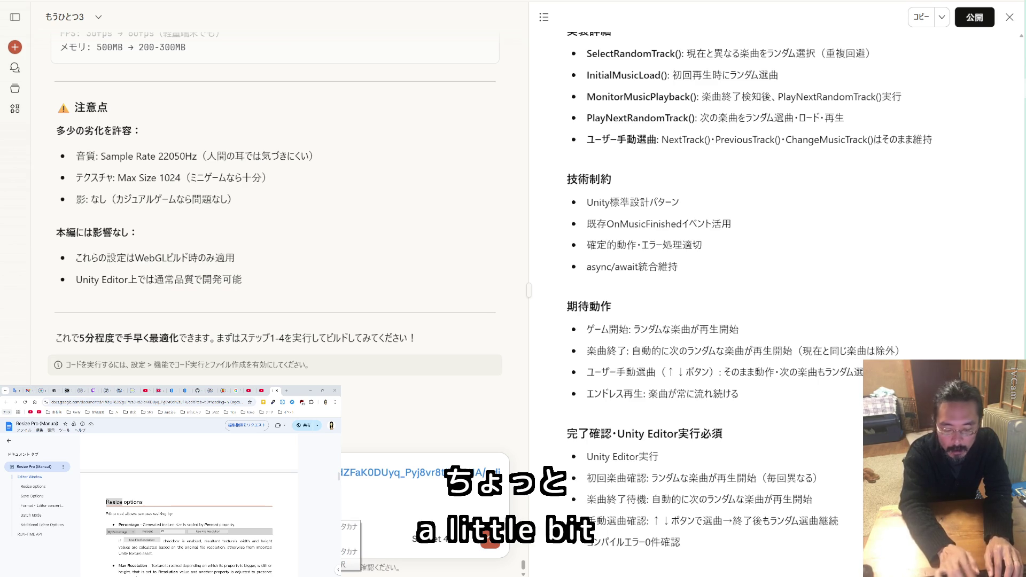
pyautogui.write('t')
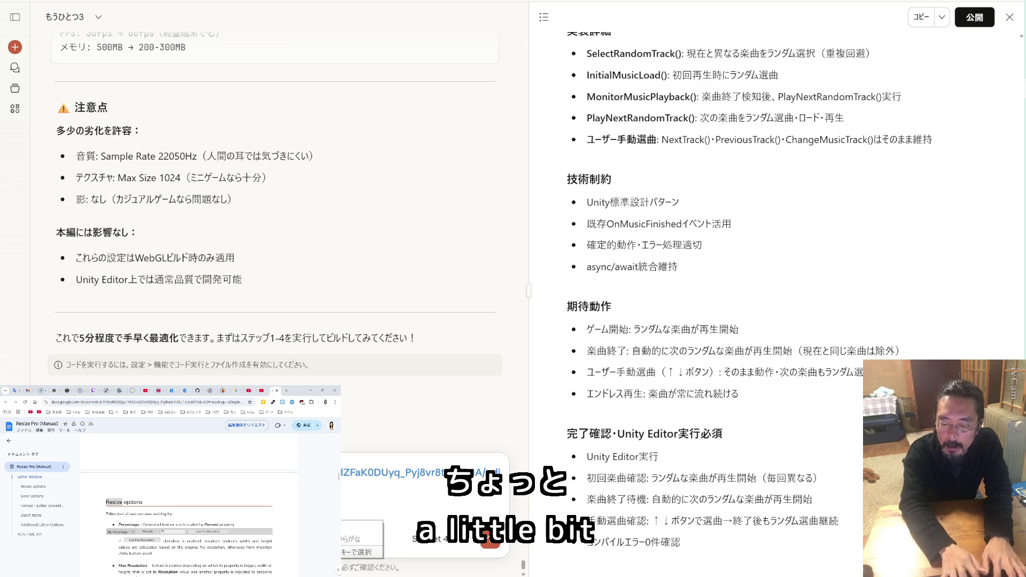
pyautogui.write('eirute')
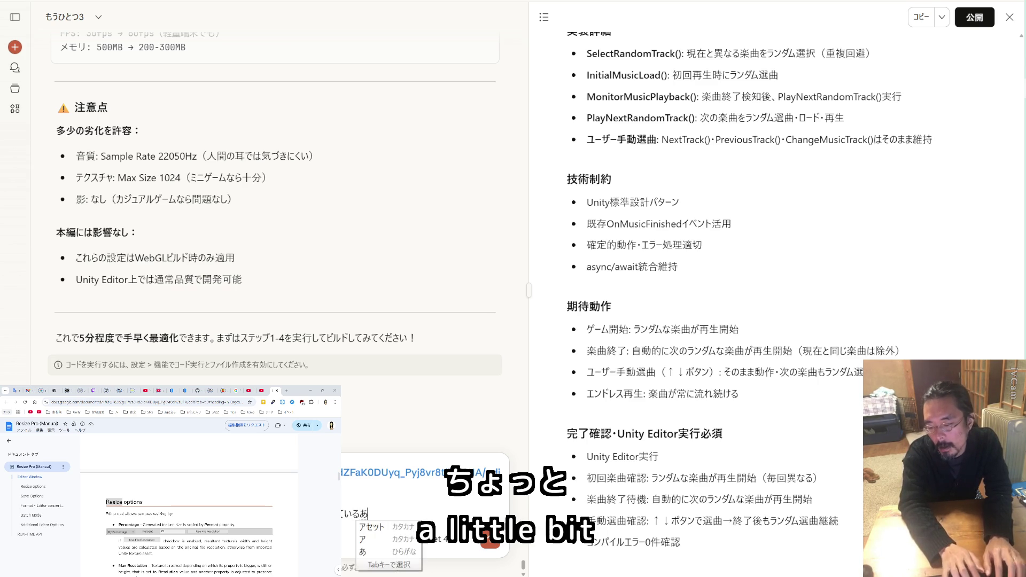
pyautogui.write('kusy')
pyautogui.press('Tab')
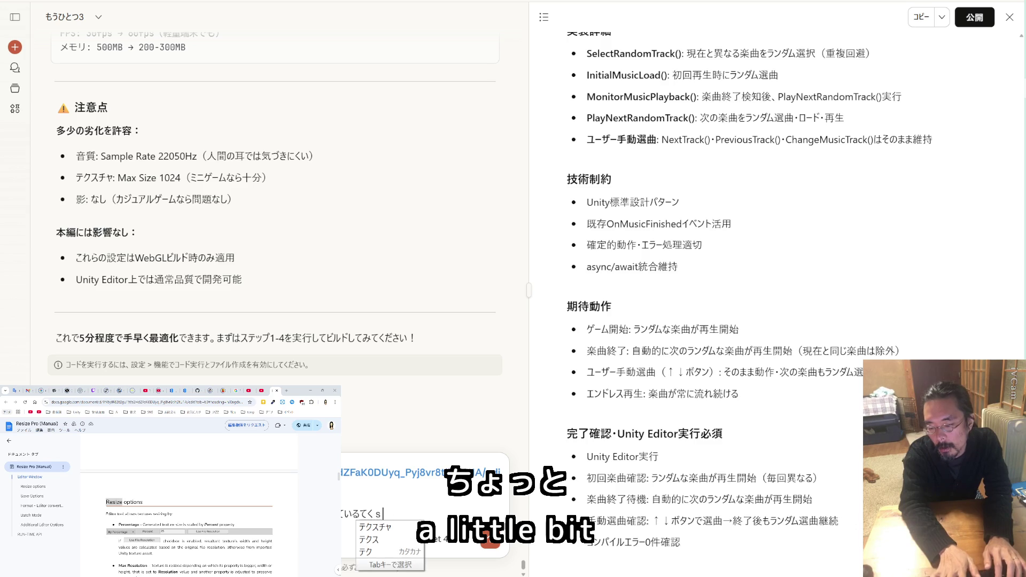
pyautogui.press('Return')
pyautogui.write('wo n')
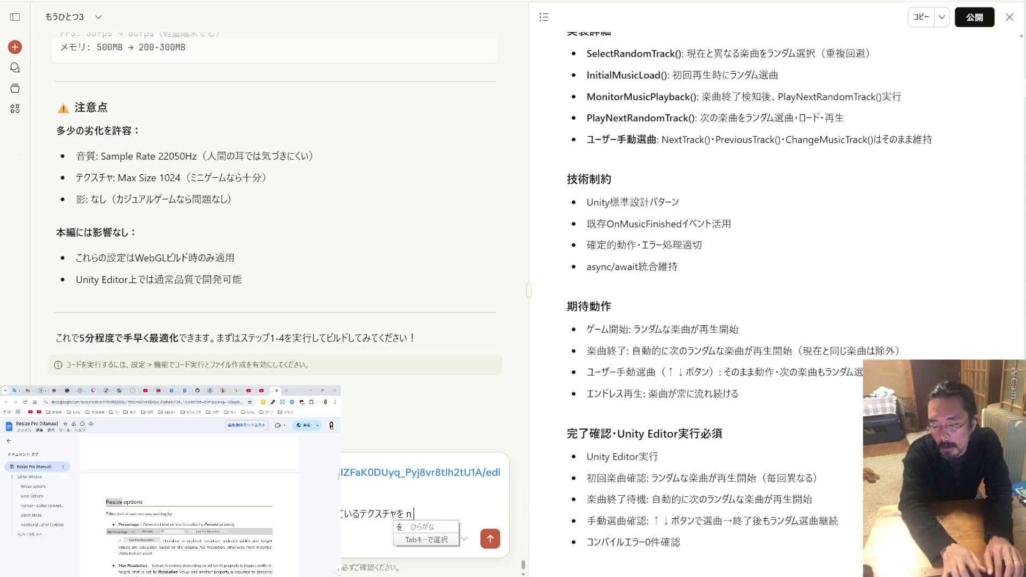
pyautogui.write('erabidasita')
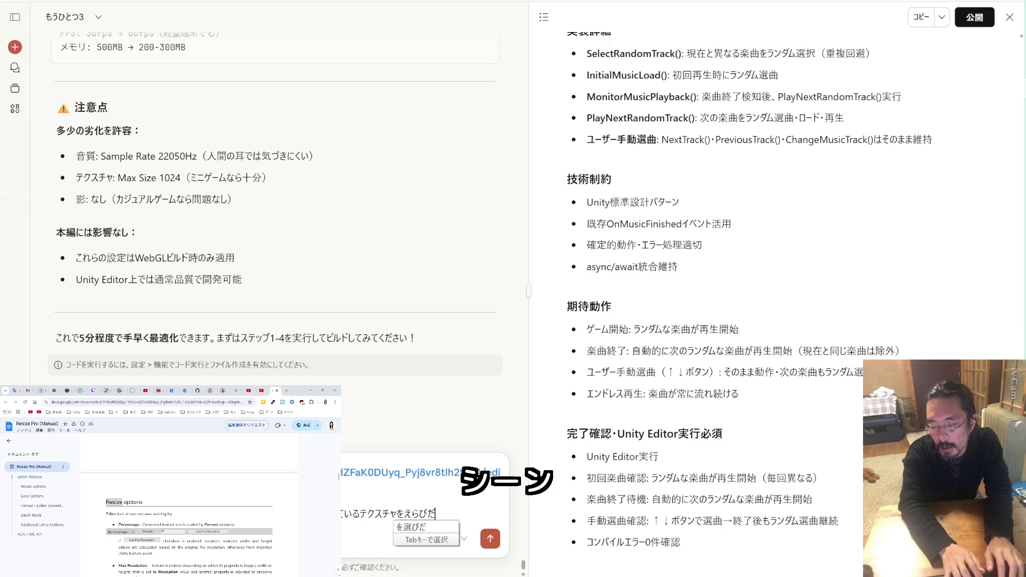
pyautogui.write('ridekimasu')
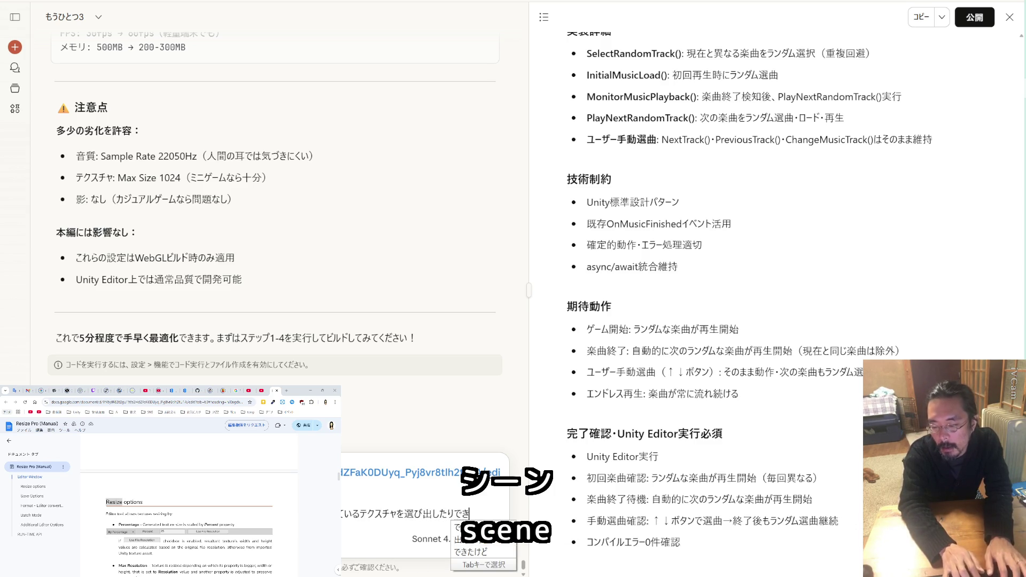
pyautogui.press('Return')
pyautogui.hotkey('shift', 'Return')
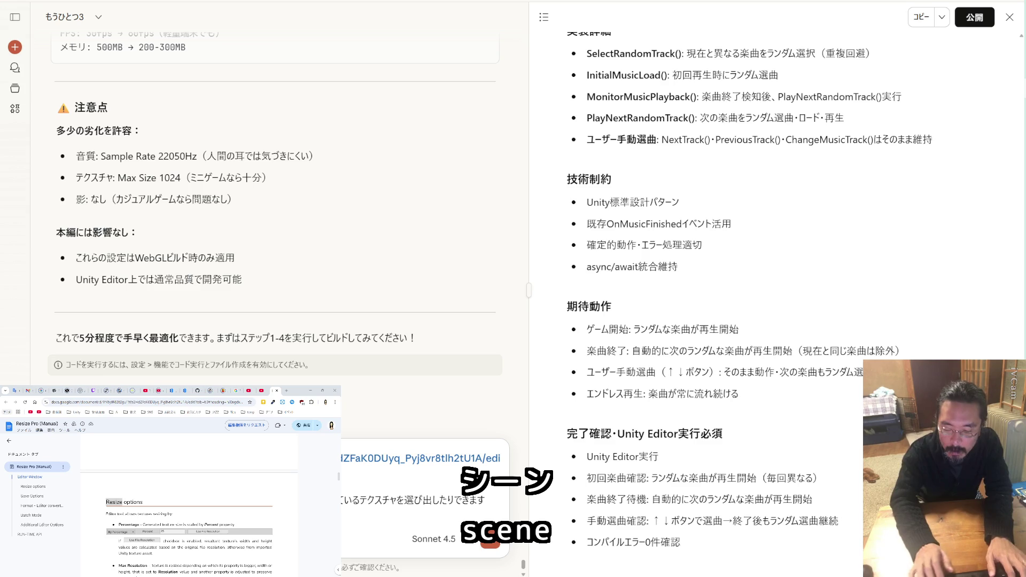
pyautogui.press('Return')
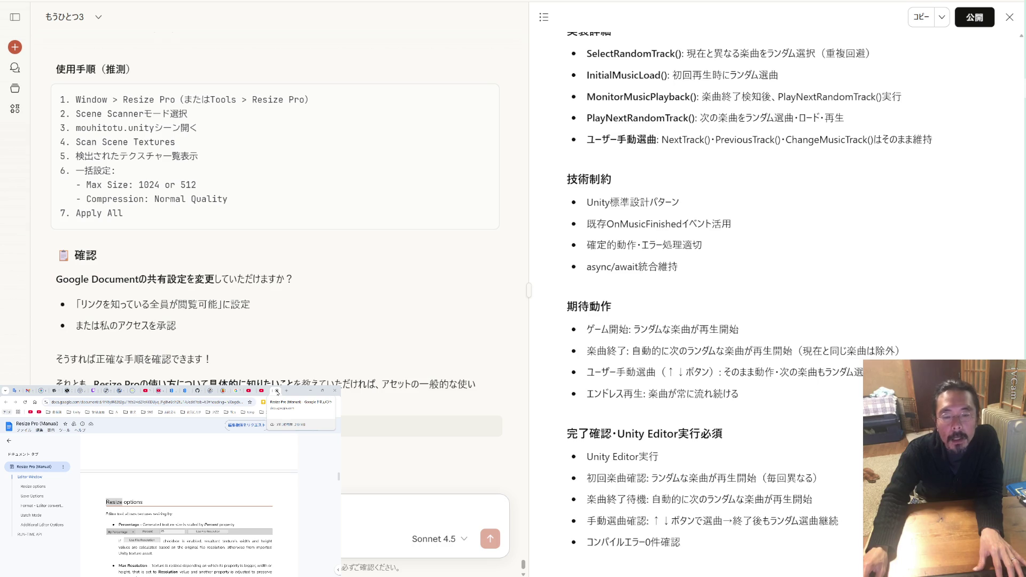
# Scroll the Resize Pro manual to its Editor Window section, then switch back toward the Unity editor
pyautogui.scroll(-10, 237, 464)
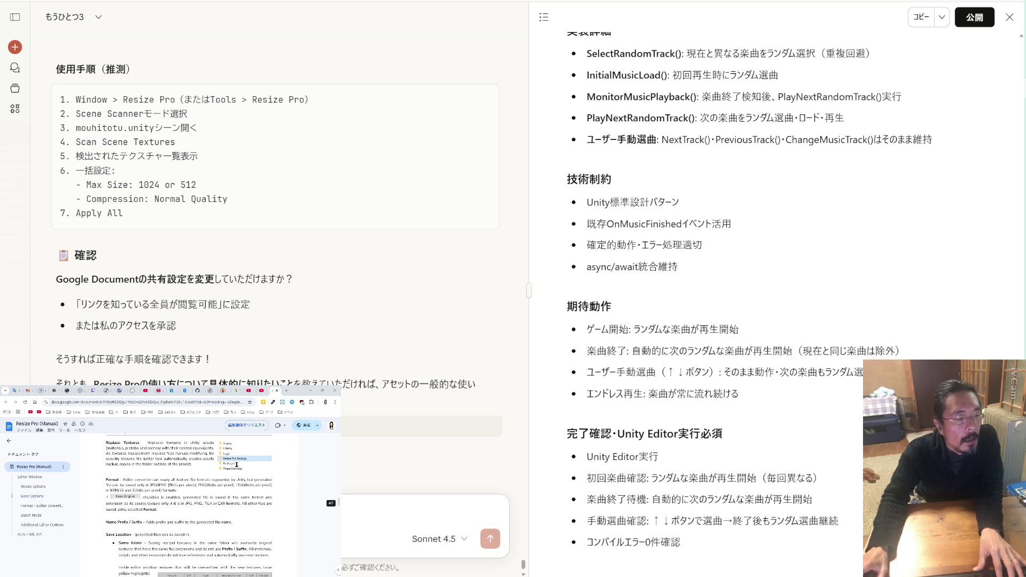
pyautogui.scroll(-5, 237, 465)
pyautogui.scroll(-10, 236, 464)
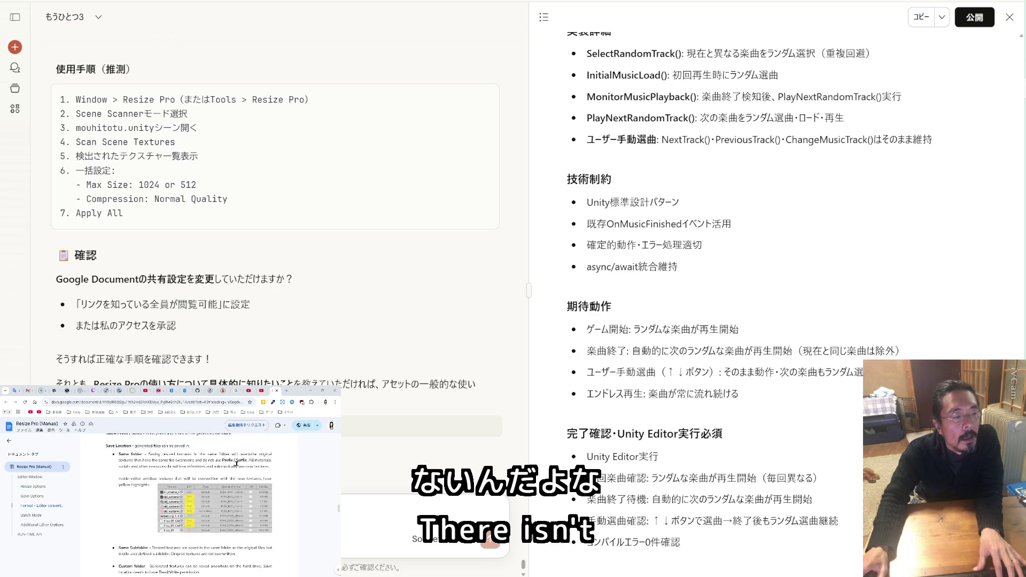
pyautogui.scroll(1, 236, 463)
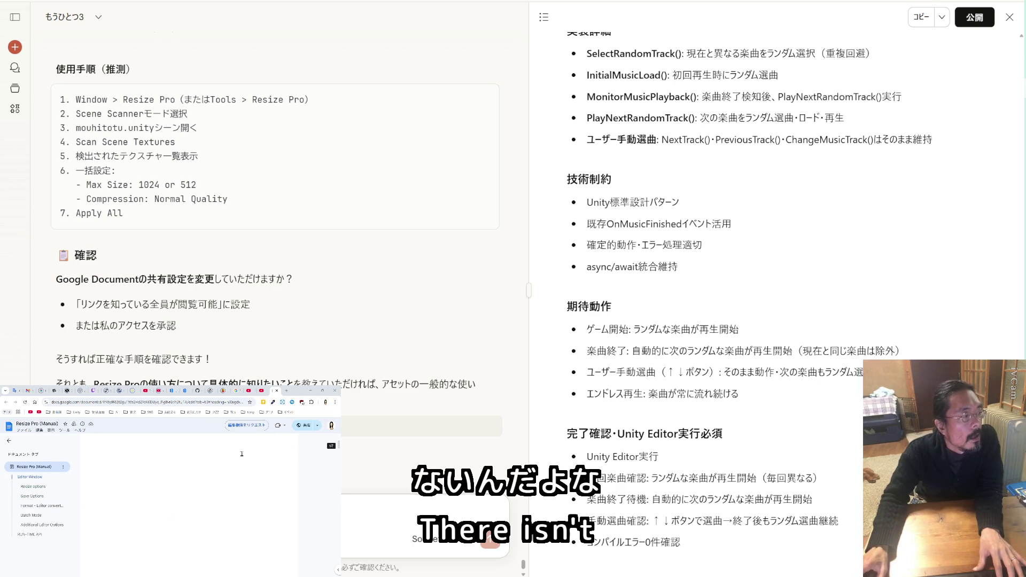
pyautogui.scroll(5, 242, 453)
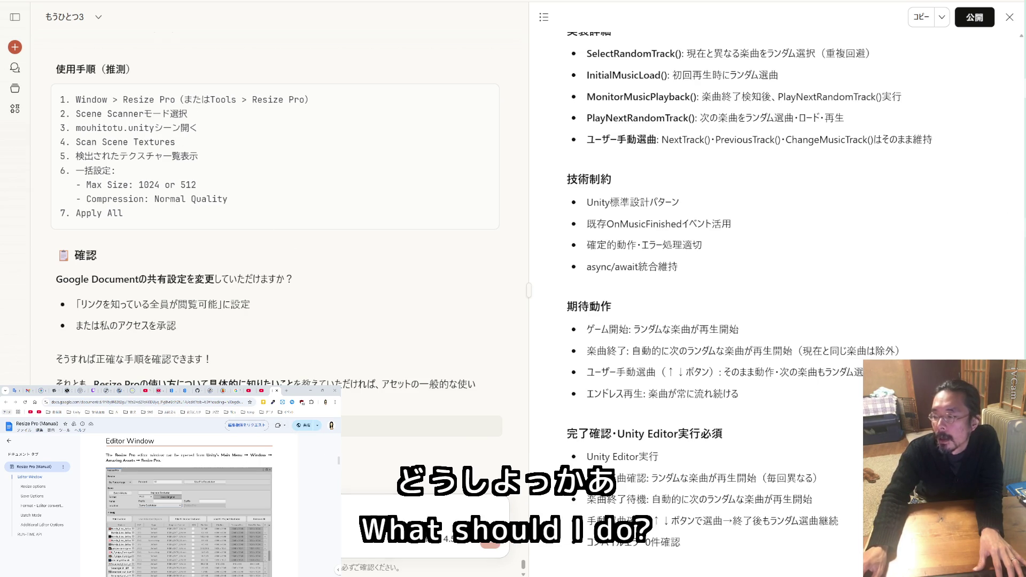
pyautogui.hotkey('alt', 'Tab')
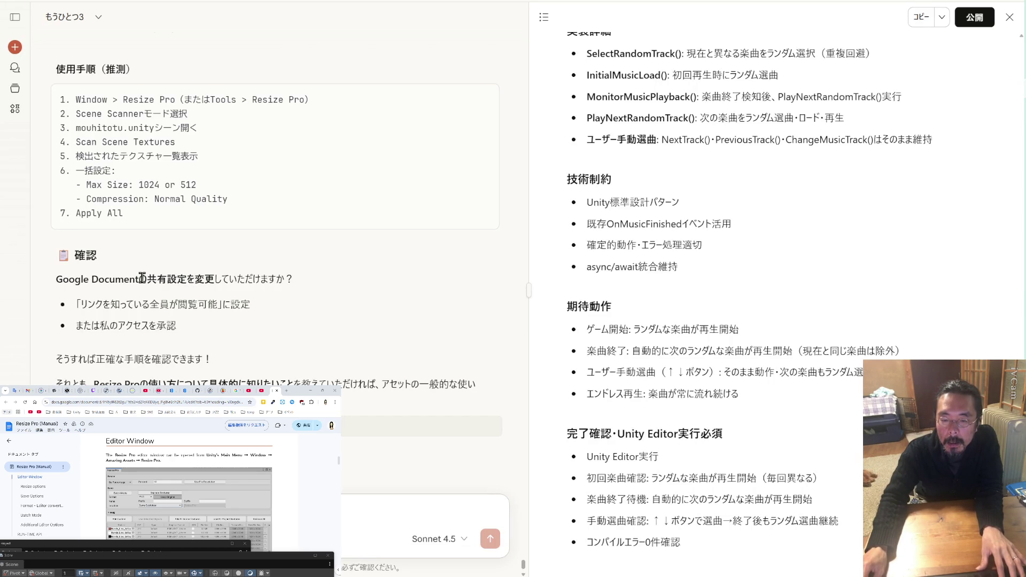
# Copy the words 'Google Document' from Claude's reply into the message box
pyautogui.moveTo(141, 278); pyautogui.dragTo(56, 279)
pyautogui.hotkey('ctrl', 'c')
pyautogui.hotkey('ctrl', 'v')
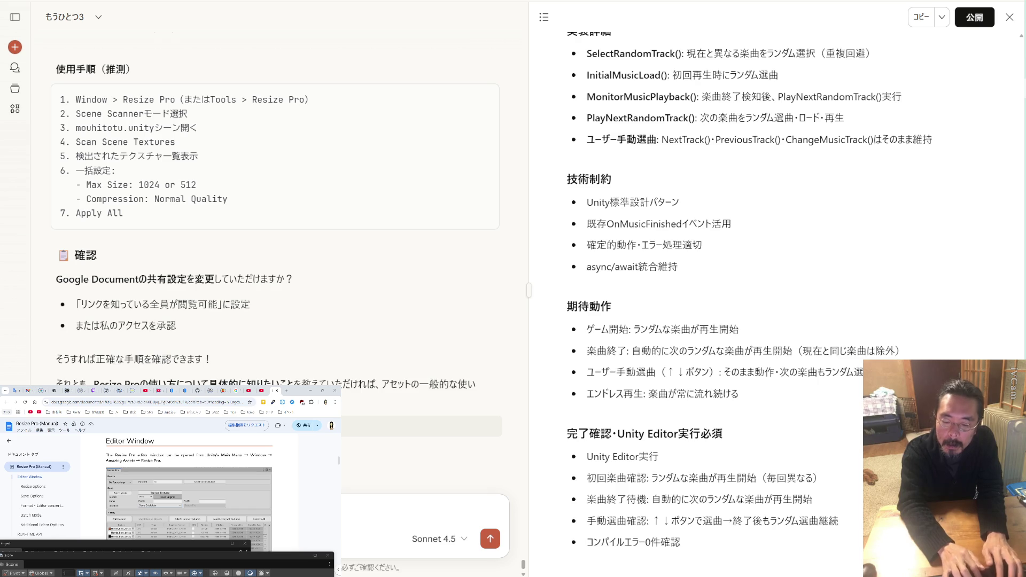
# Finish the draft with the Japanese request 'を調べて教えてください' asking Claude to research and explain
pyautogui.write('w')
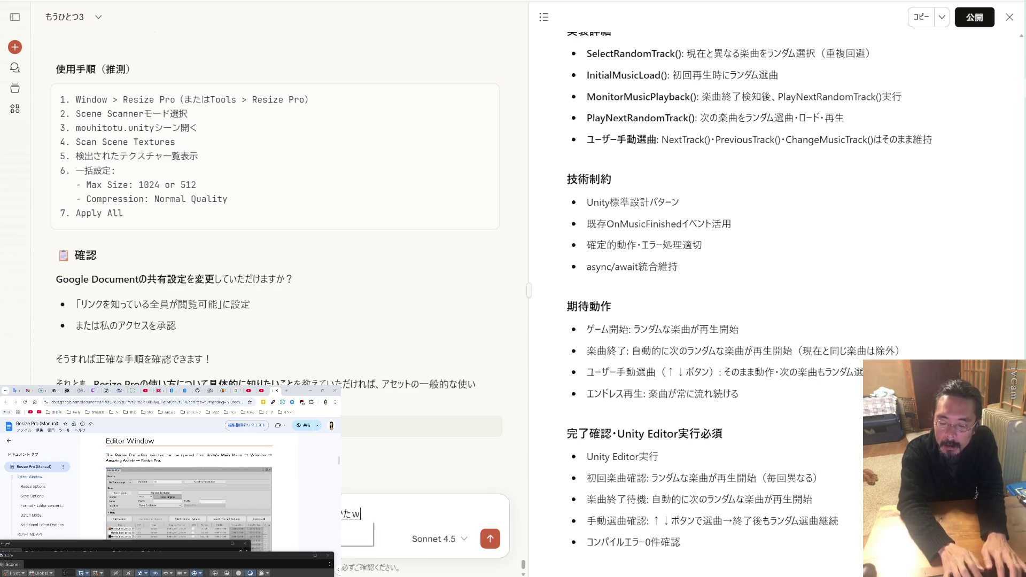
pyautogui.write('o')
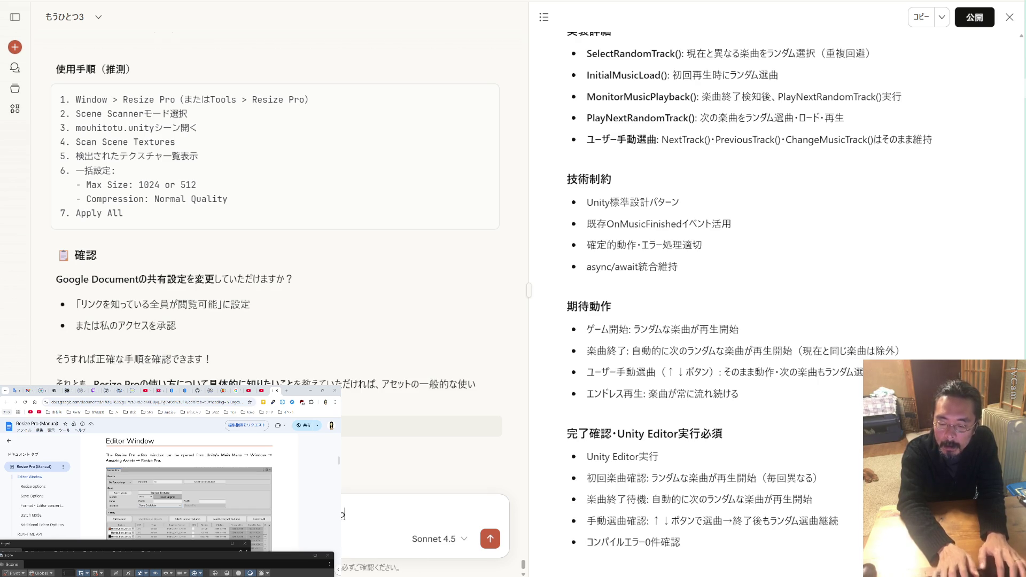
pyautogui.write('教えてくd')
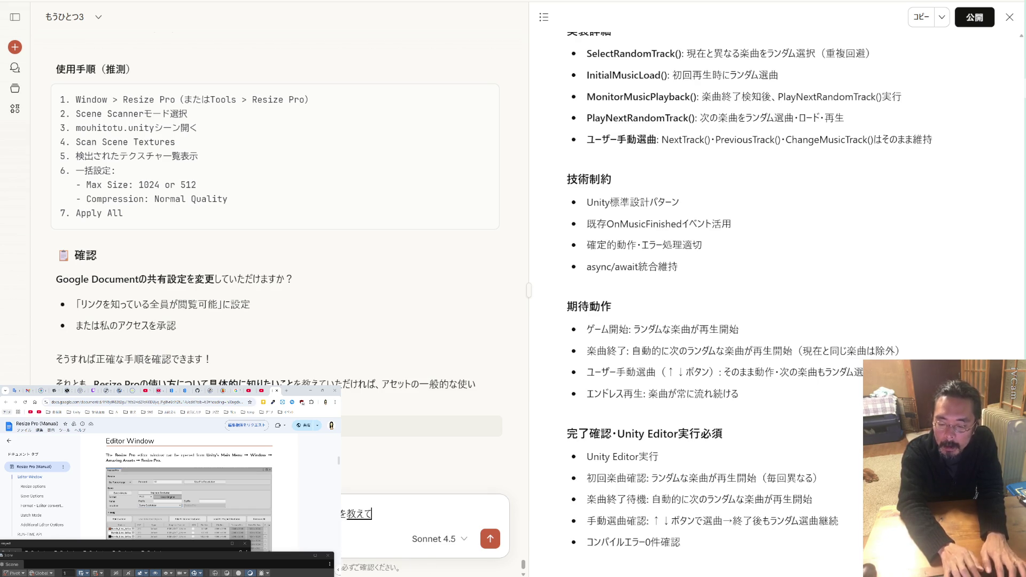
pyautogui.press('BackSpace')
pyautogui.press('BackSpace')
pyautogui.press('BackSpace')
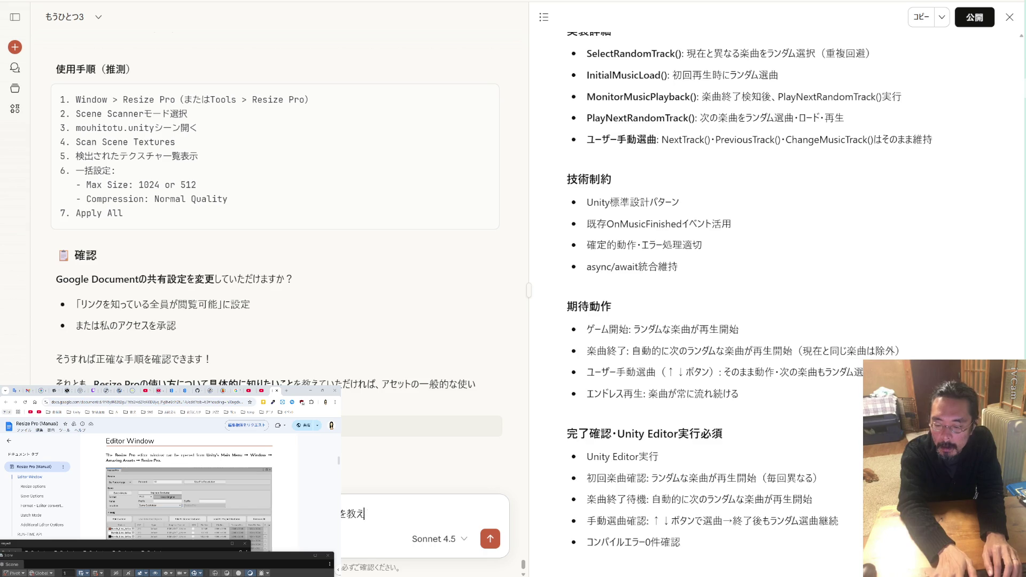
pyautogui.write('shirabete')
pyautogui.press('space')
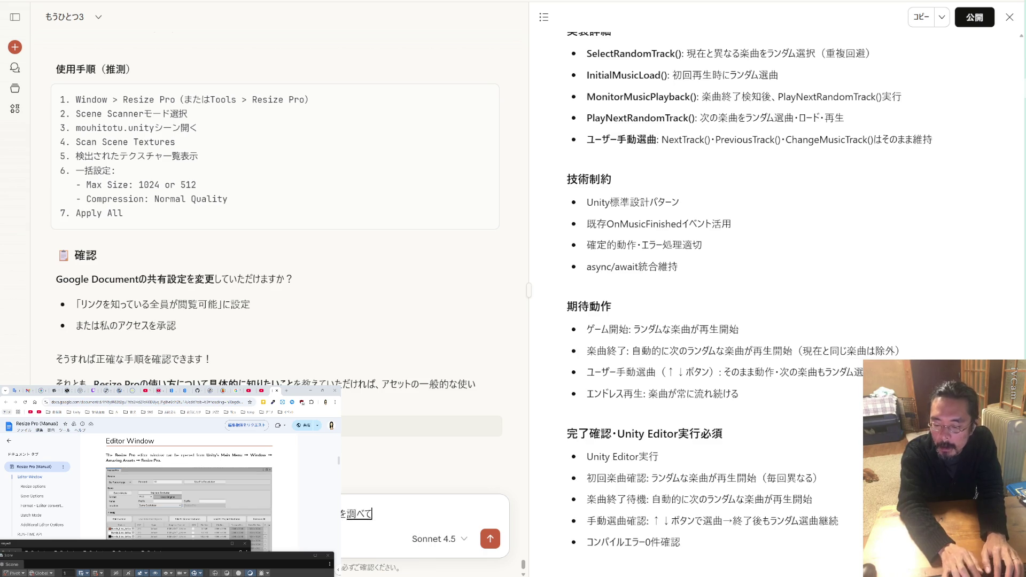
pyautogui.write('おしえて')
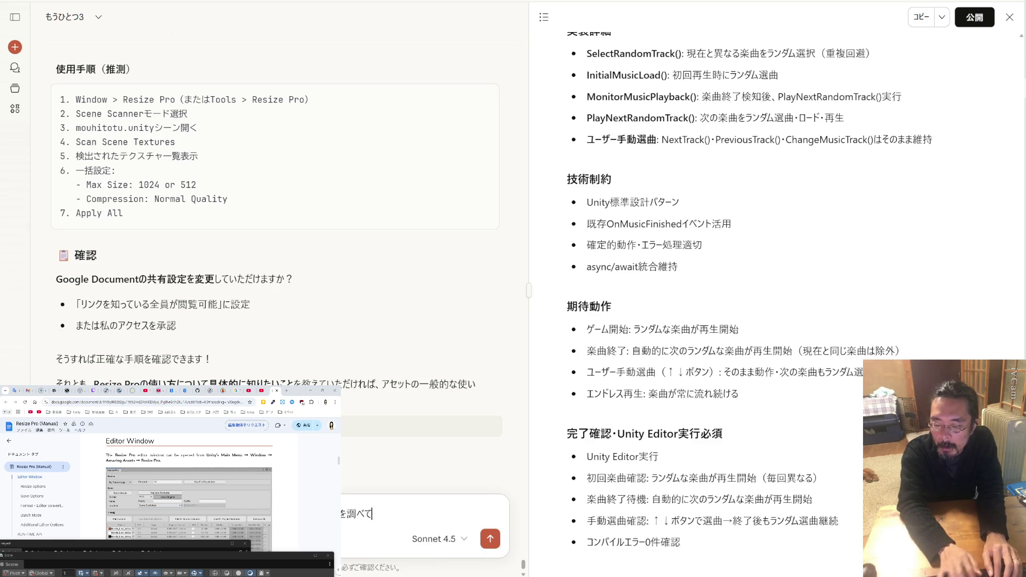
pyautogui.write('asai')
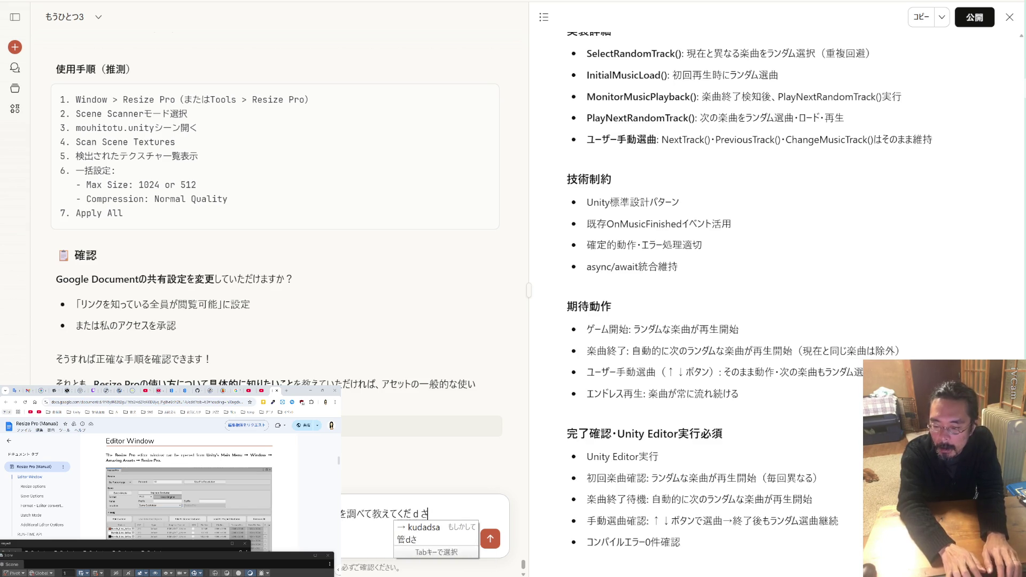
pyautogui.press('Return')
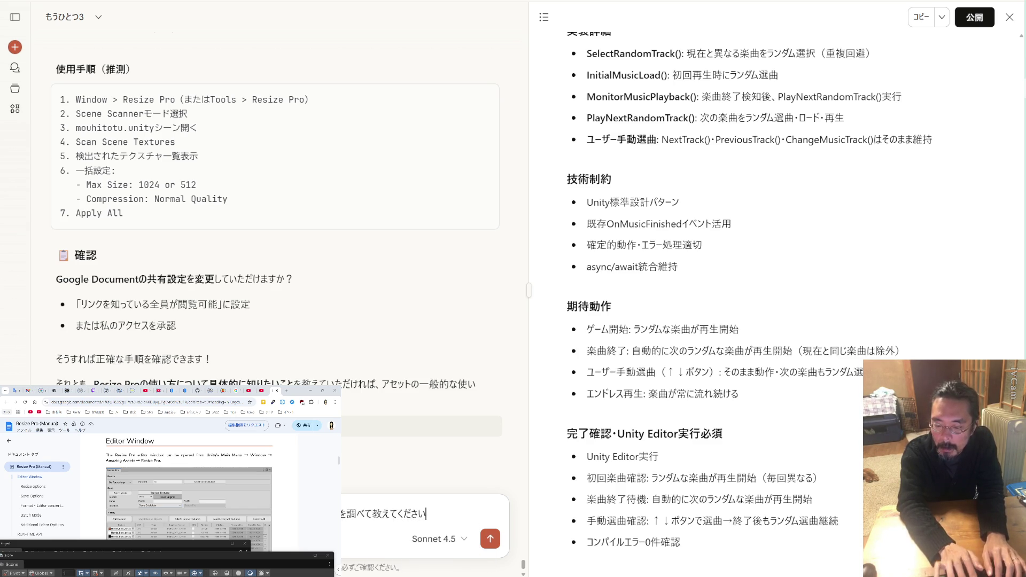